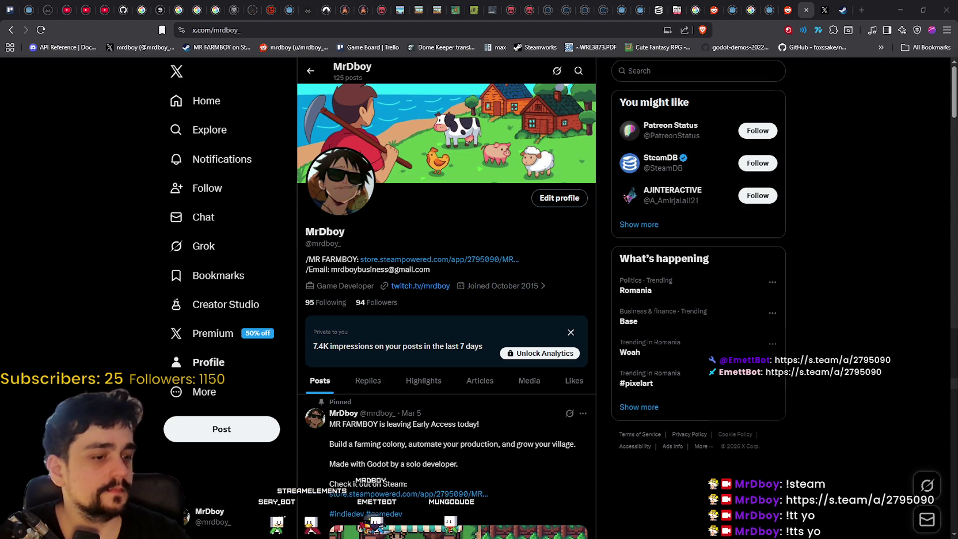
Step: Scroll through the X profile's pinned and recent posts, then return to the Godot editor
scroll(543, 433, down, 10)
scroll(543, 433, down, 2)
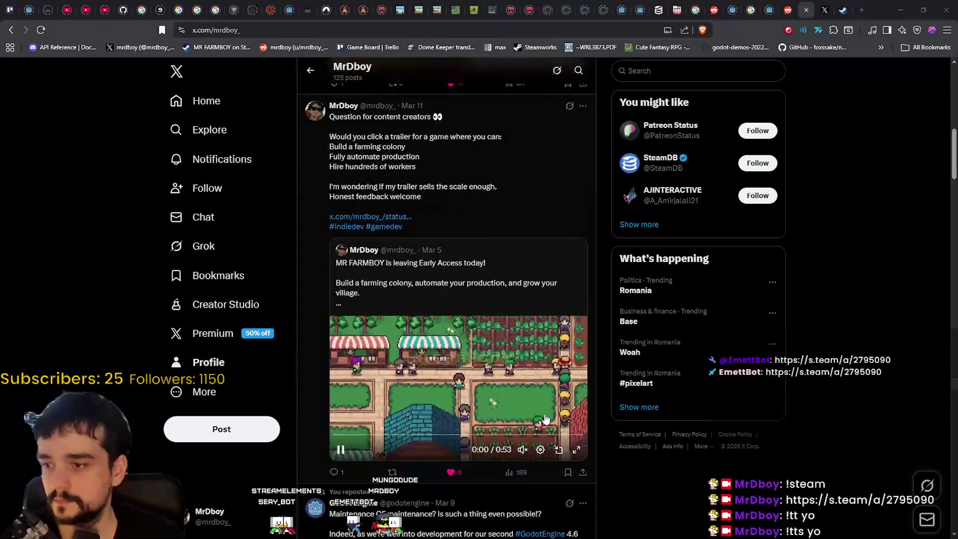
scroll(568, 527, up, 5)
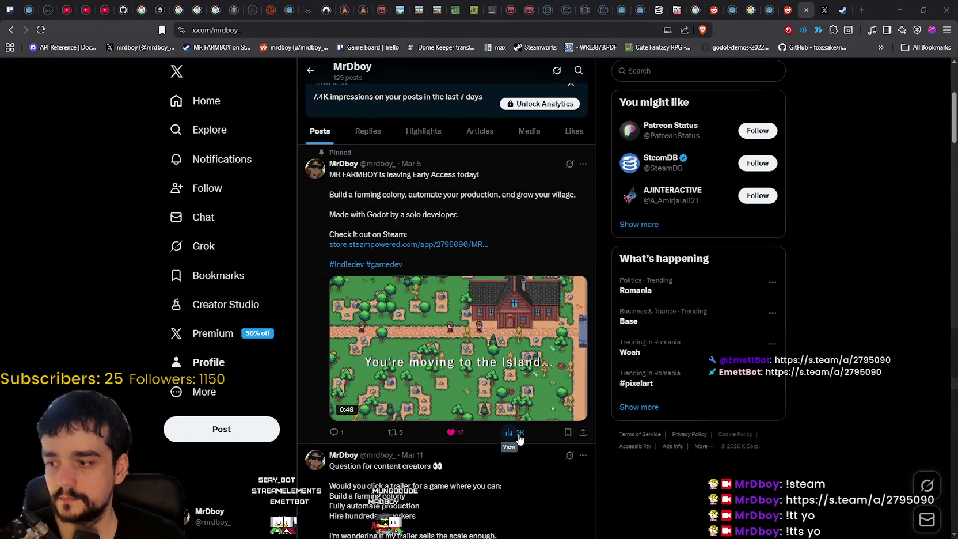
scroll(509, 438, up, 3)
scroll(473, 365, down, 2)
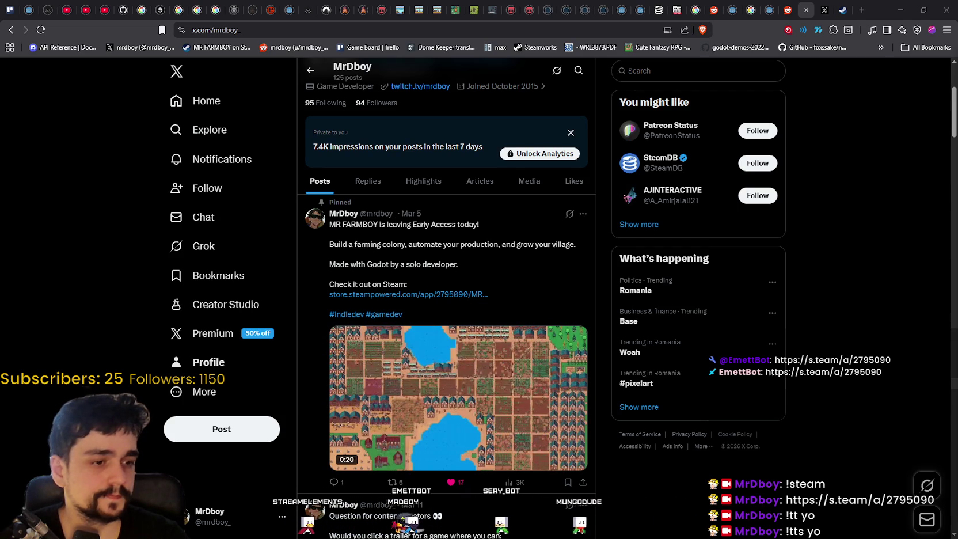
key(alt+Tab)
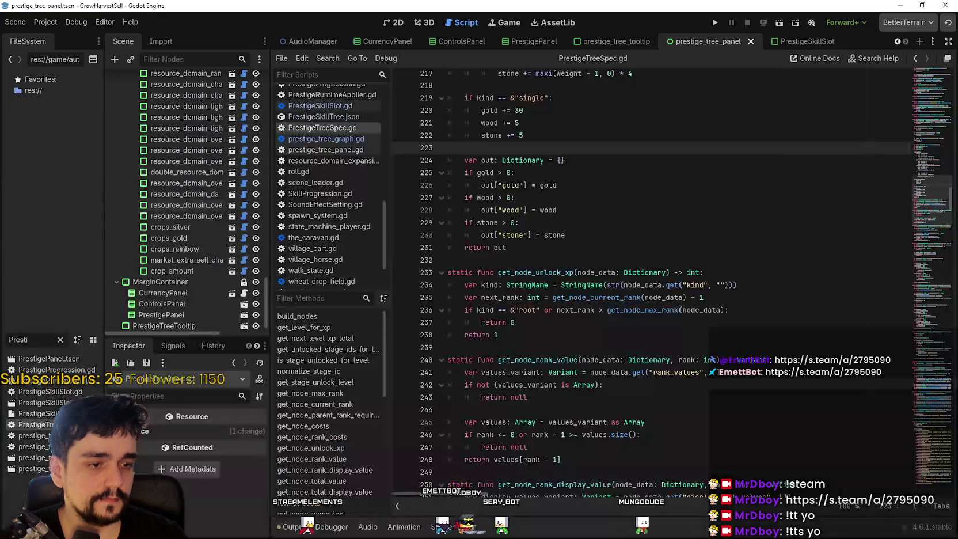
click(816, 210)
scroll(816, 306, down, 6)
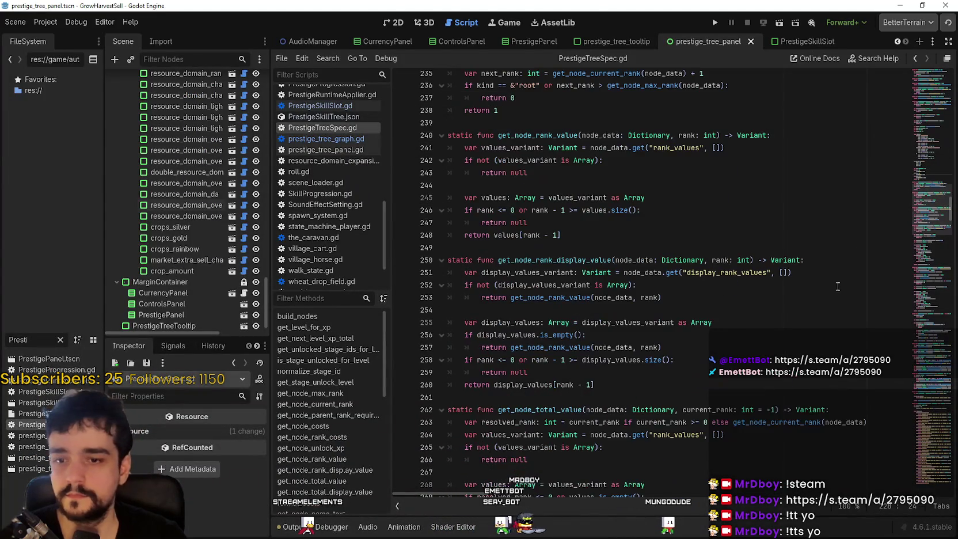
scroll(888, 199, down, 8)
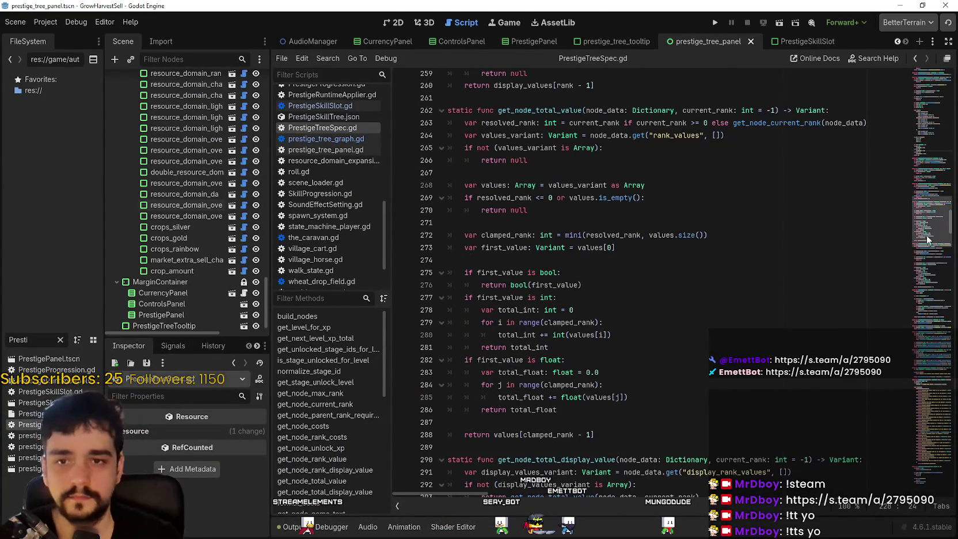
click(922, 331)
mouse_move(922, 331)
mouse_down()
mouse_move(919, 439)
mouse_move(921, 109)
mouse_up()
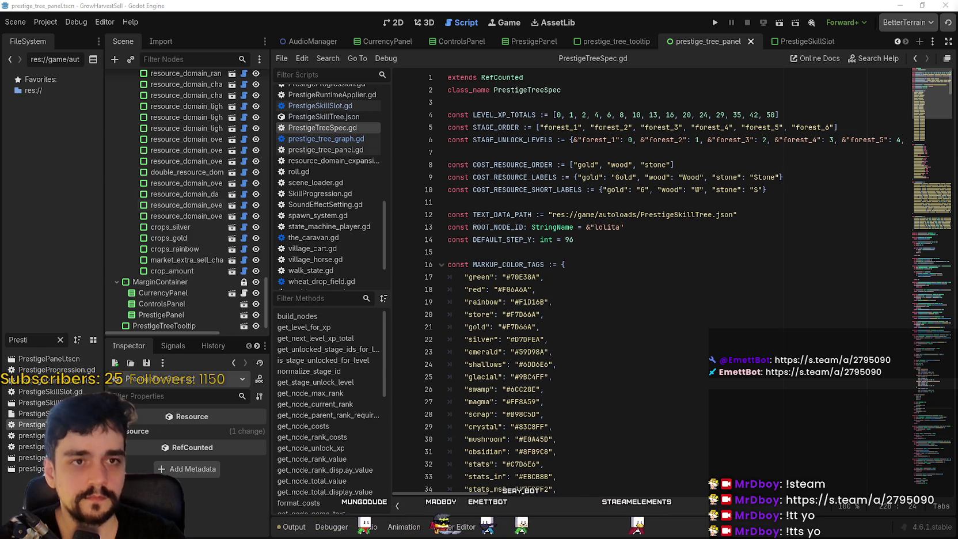
click(576, 289)
scroll(577, 351, down, 4)
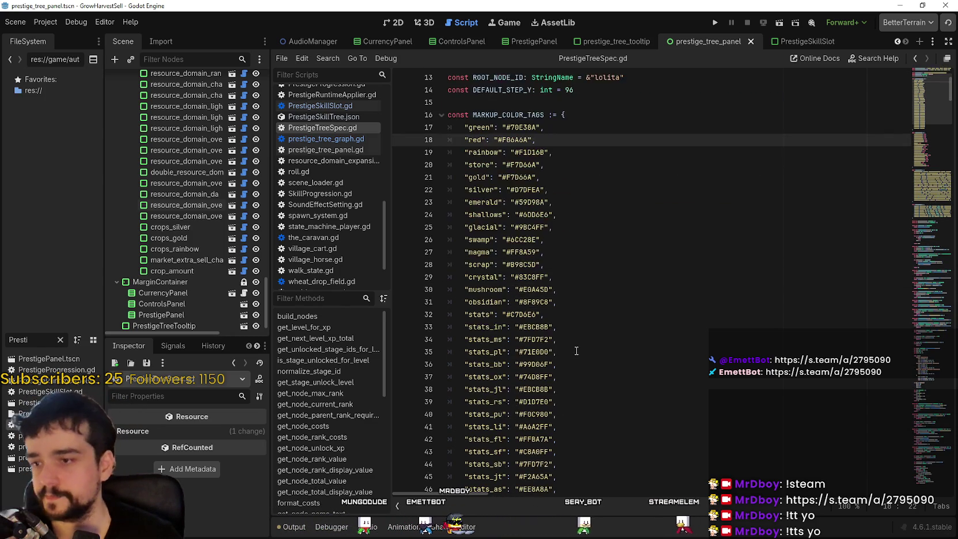
scroll(576, 350, up, 3)
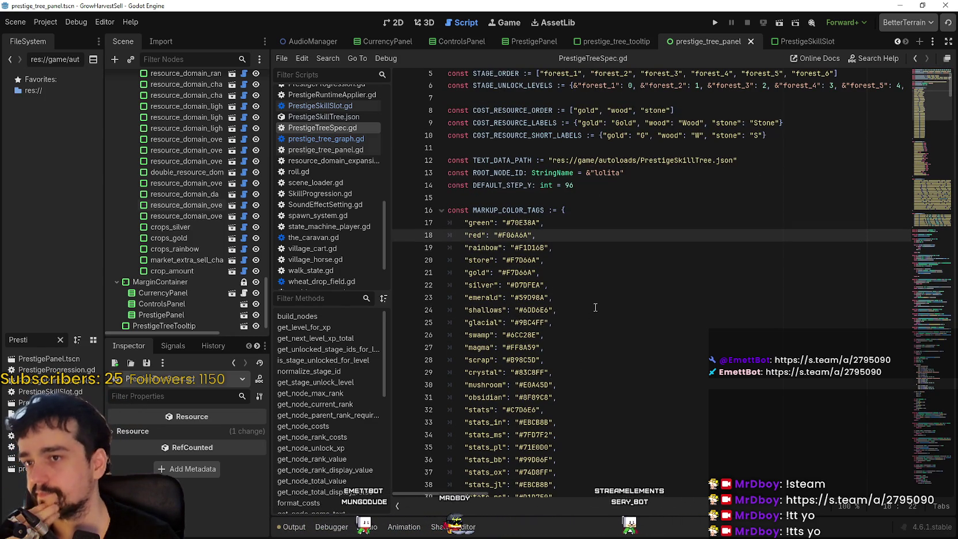
click(716, 22)
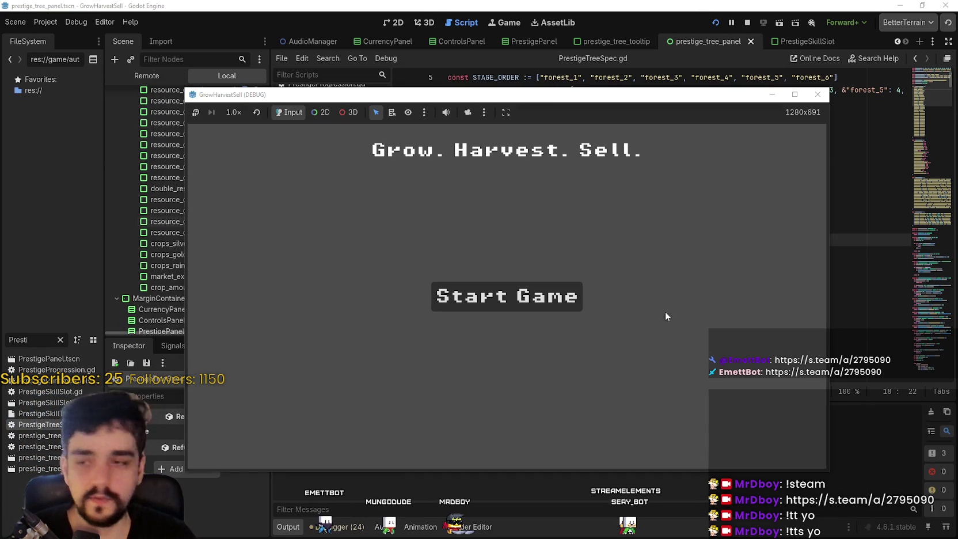
Step: Start a new game, maximize the game window, and open the Prestige skill tree from the horse
click(492, 300)
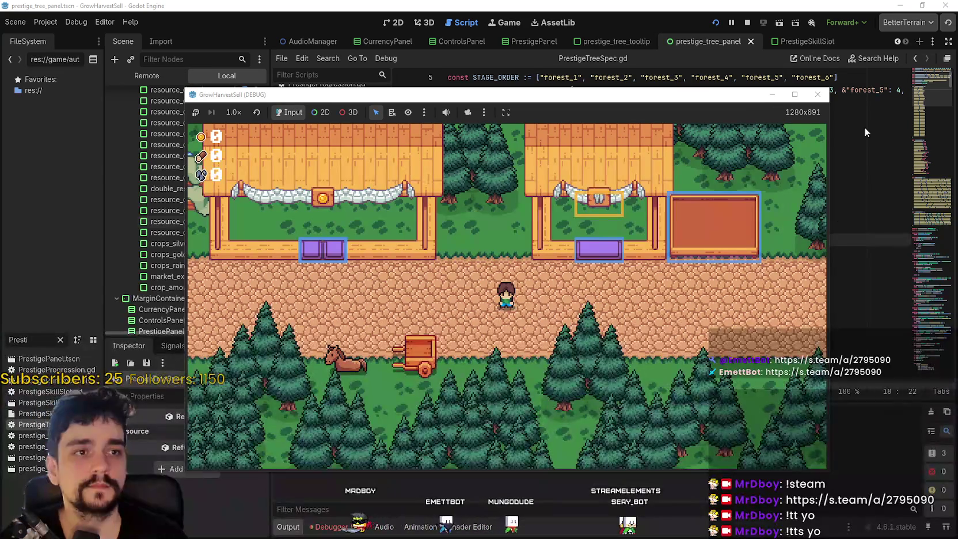
click(795, 94)
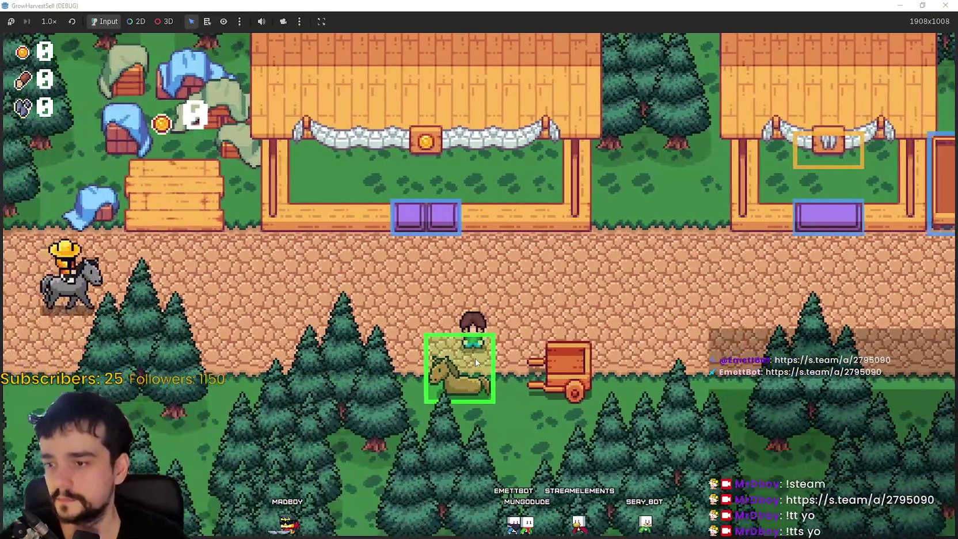
click(475, 360)
click(453, 357)
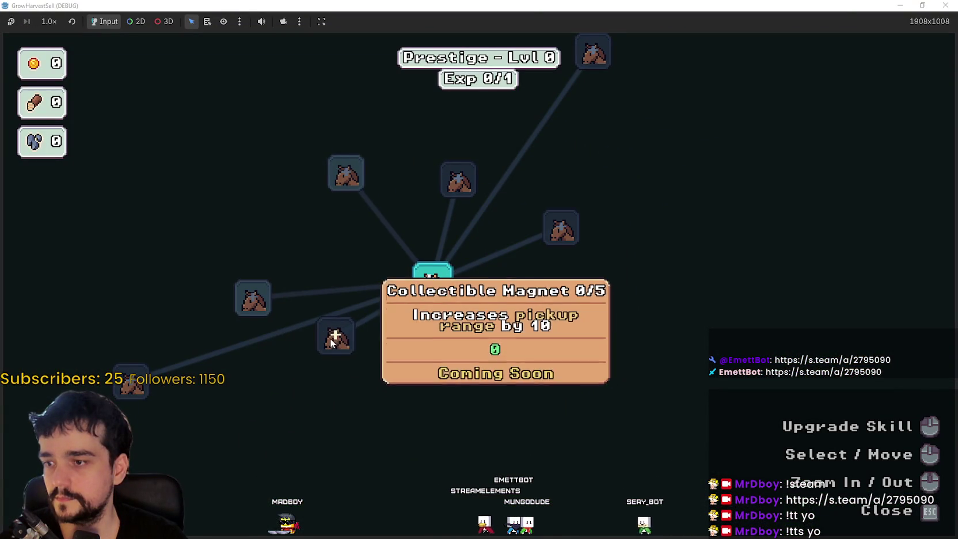
Step: Pan around the Prestige skill tree to read node descriptions like Light Feet, then return to the editor
mouse_move(266, 404)
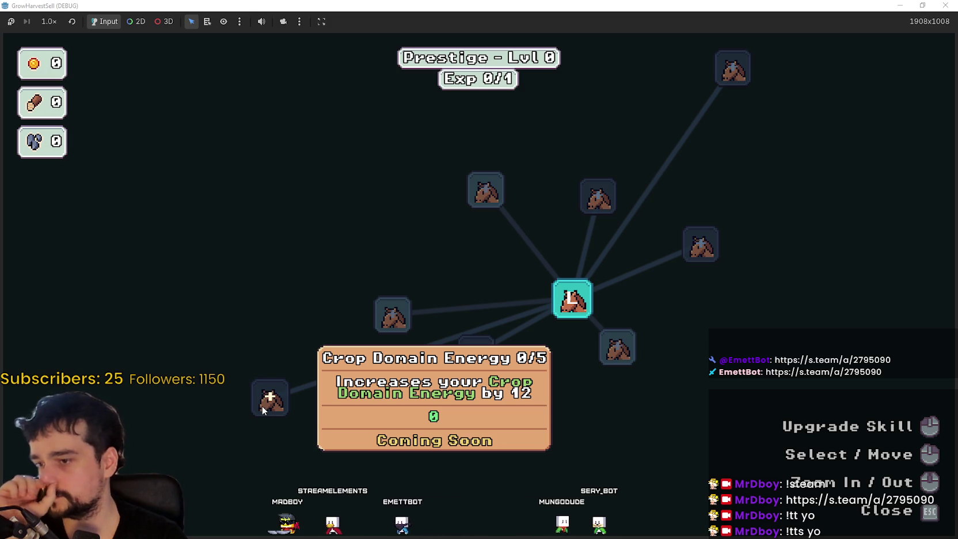
mouse_move(285, 404)
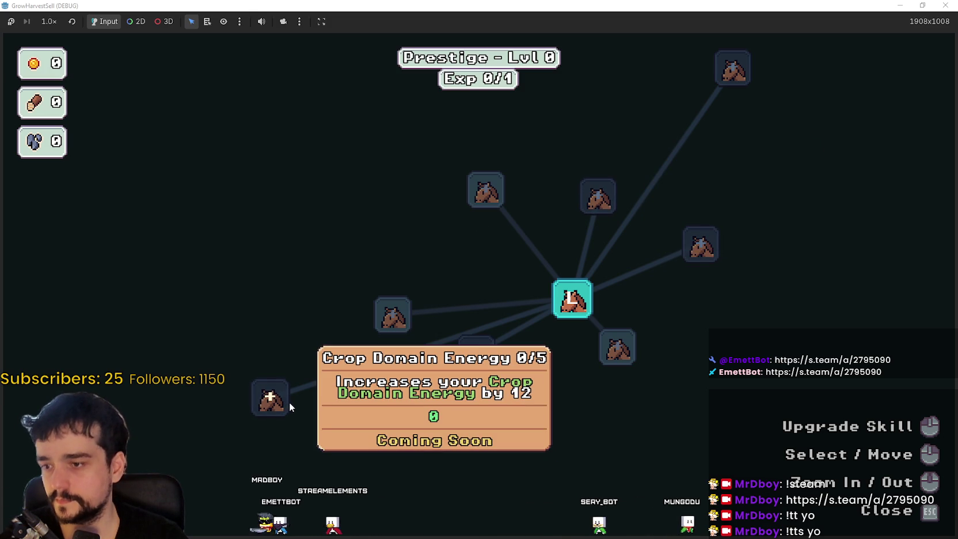
drag(287, 403, 493, 411)
mouse_move(456, 383)
mouse_move(522, 283)
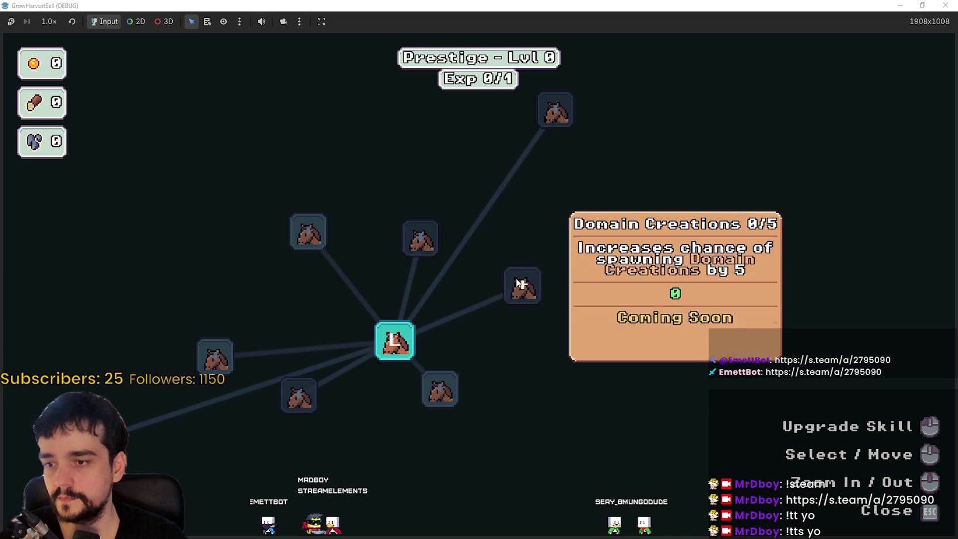
drag(522, 284, 535, 207)
mouse_move(546, 215)
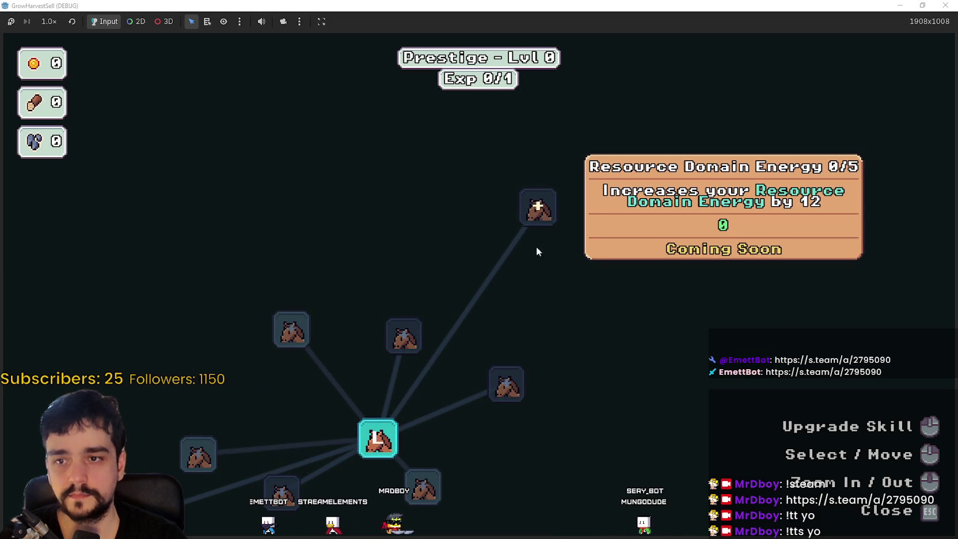
key(a)
mouse_move(691, 348)
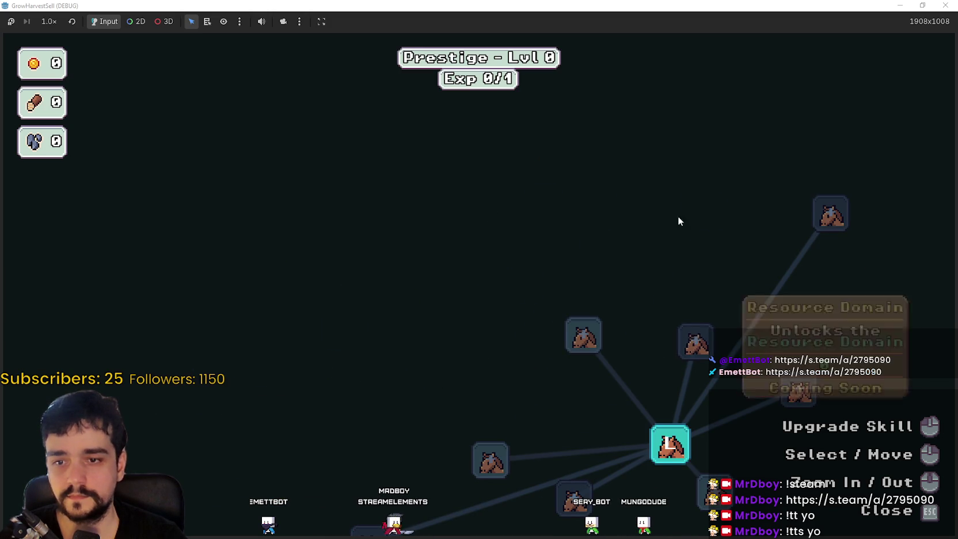
key(s)
key(d)
mouse_move(476, 263)
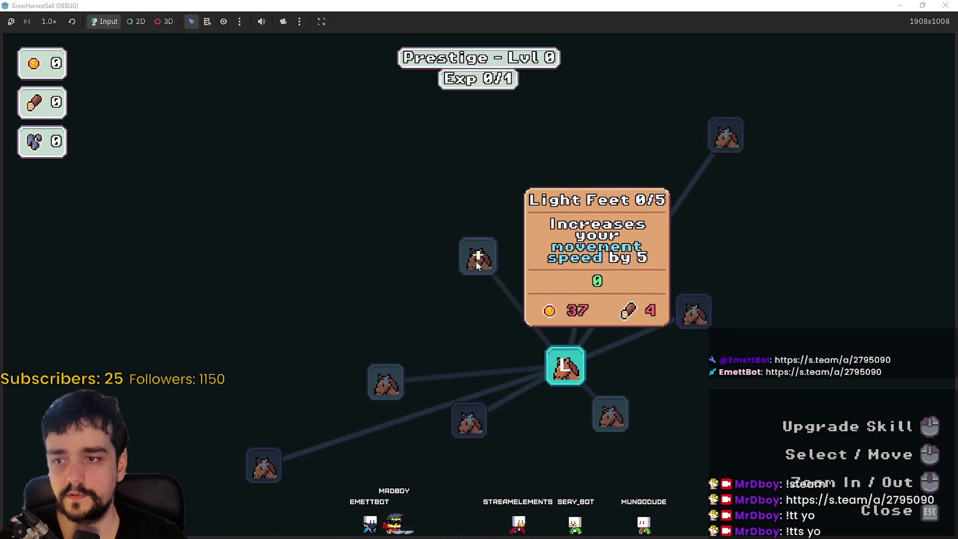
key(alt+Tab)
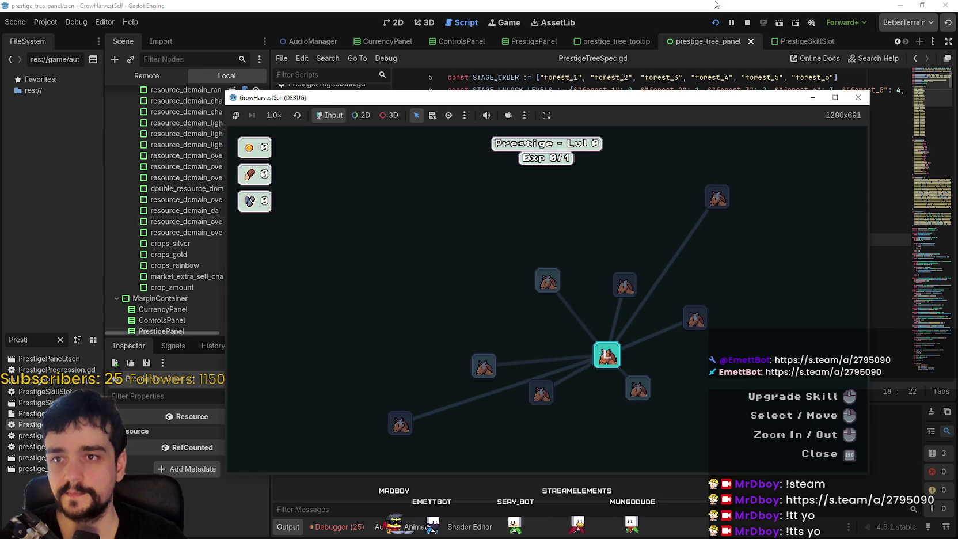
Step: Search the project for 'Increases your movmeent', then retry the search with 'Movement Speed'
key(ctrl+shift+f)
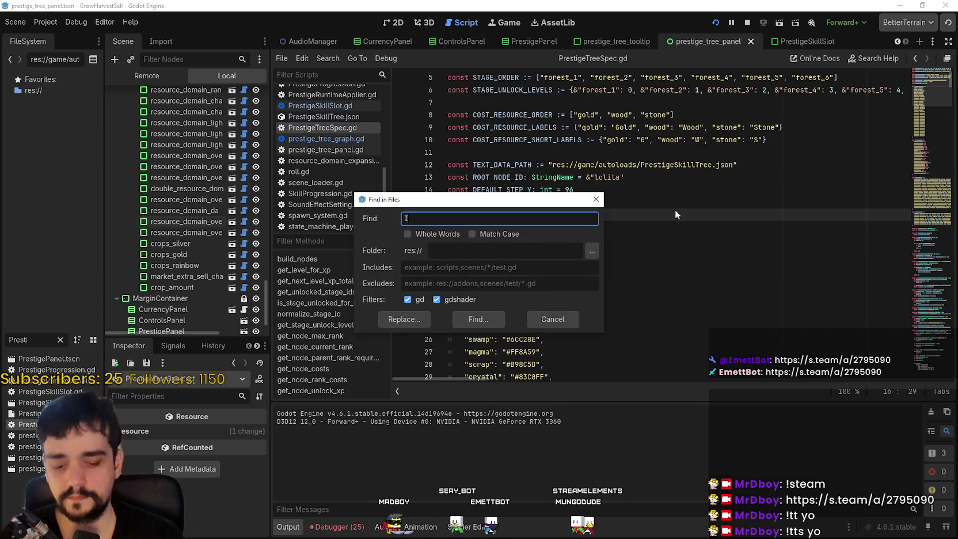
text(Increases your movmeent)
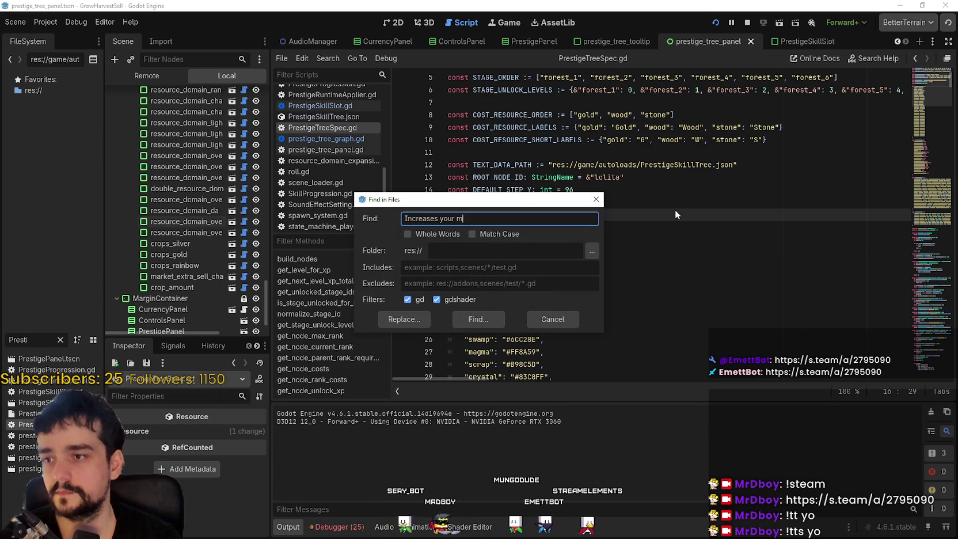
key(Return)
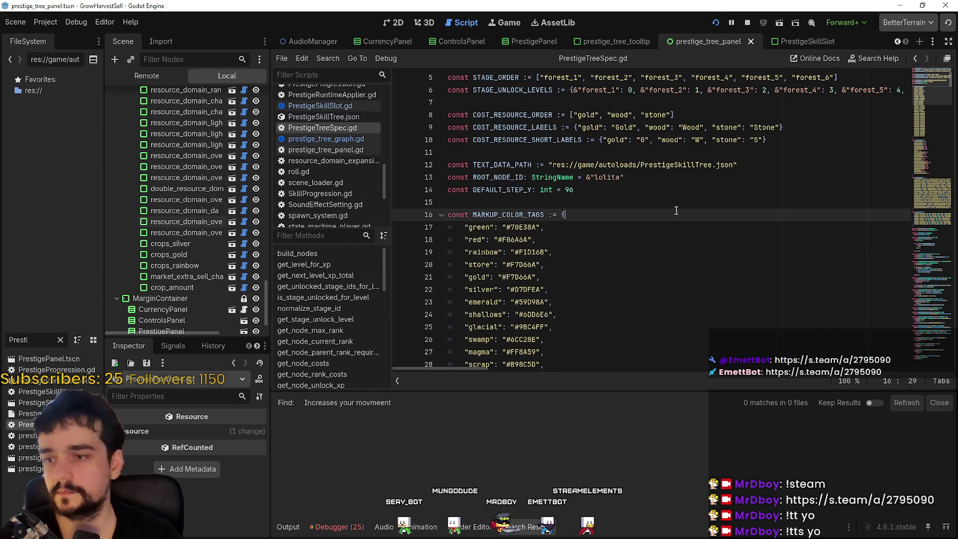
key(ctrl+shift+f)
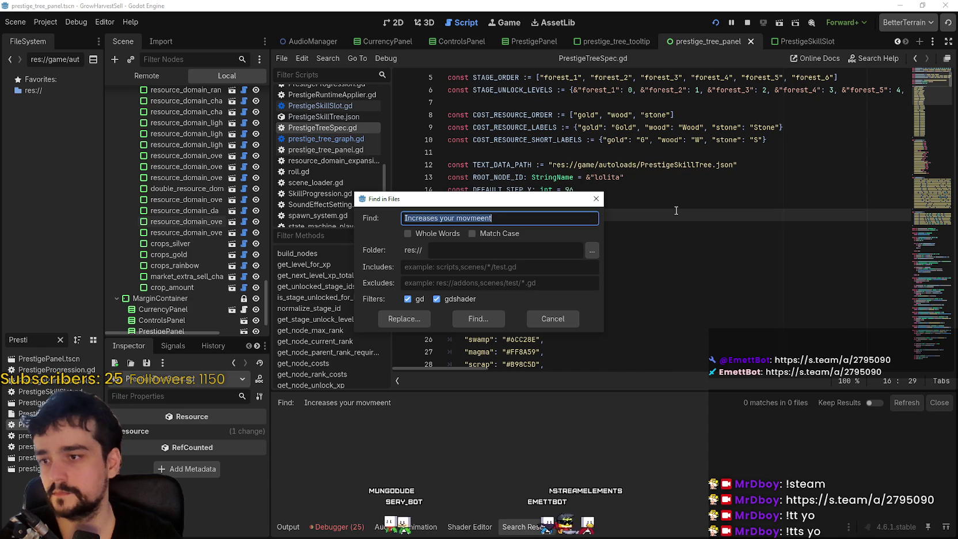
text(Movement Speed)
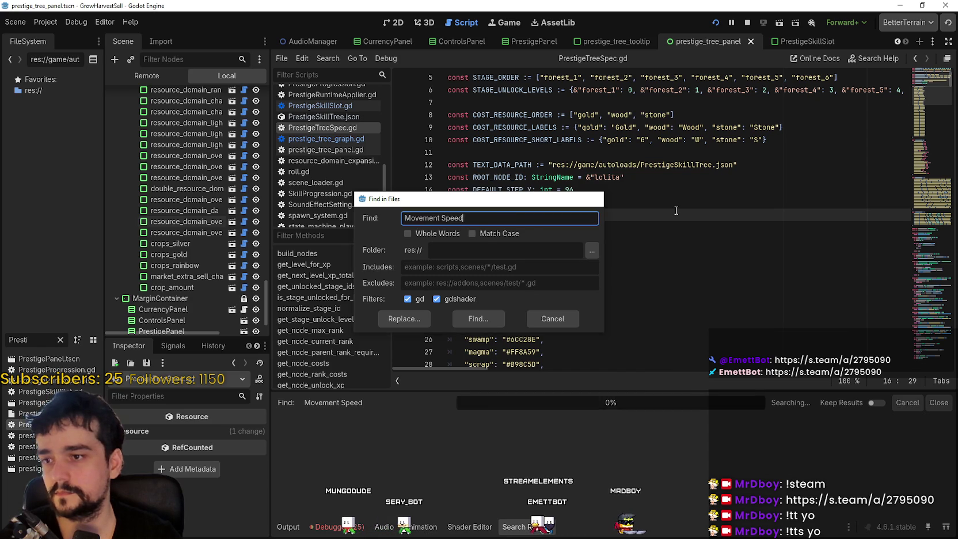
key(Return)
Step: Open the PrestigeTreeSpec.gd match at line 414 and relaunch the game with F6
click(537, 438)
scroll(541, 293, down, 2)
click(755, 282)
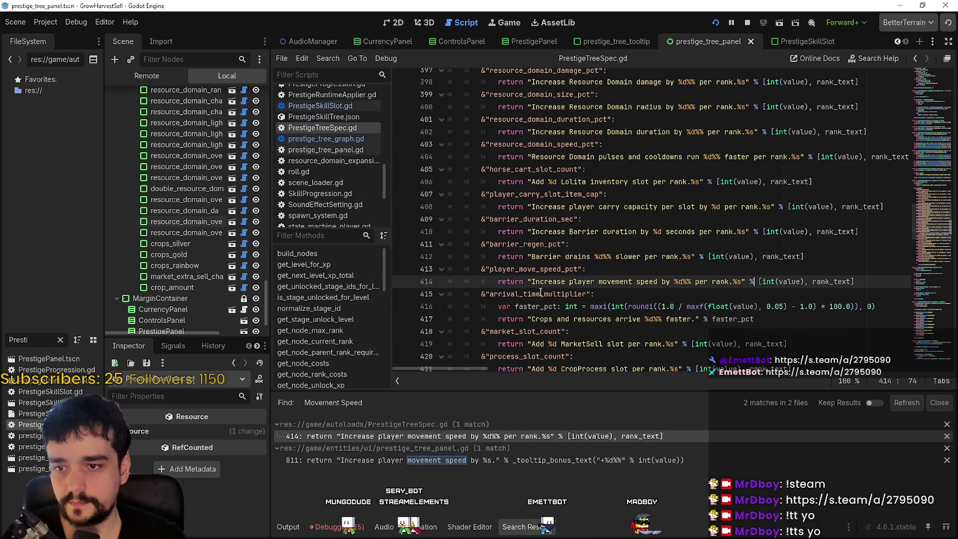
key(ctrl+shift+Right)
key(ctrl+shift+Right)
key(ctrl+shift+Right)
key(Right)
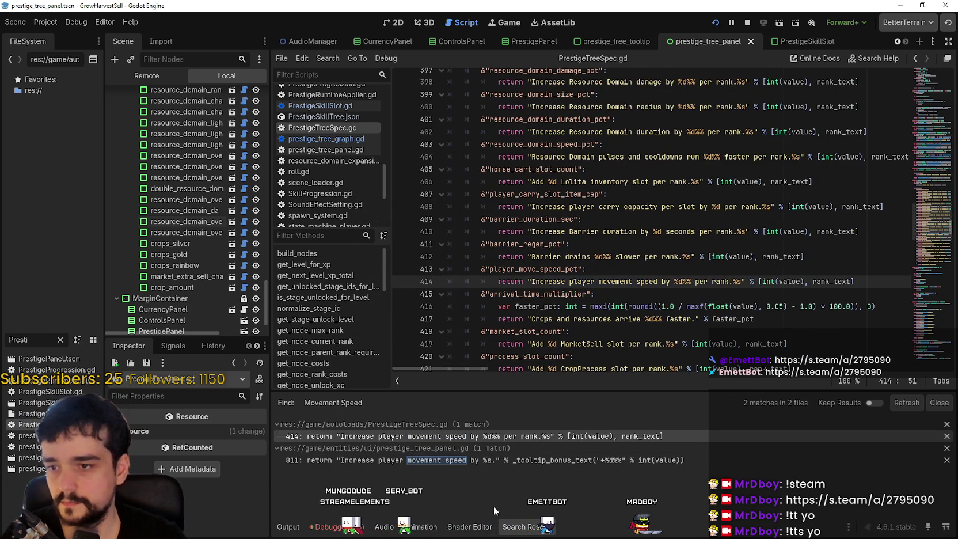
key(F6)
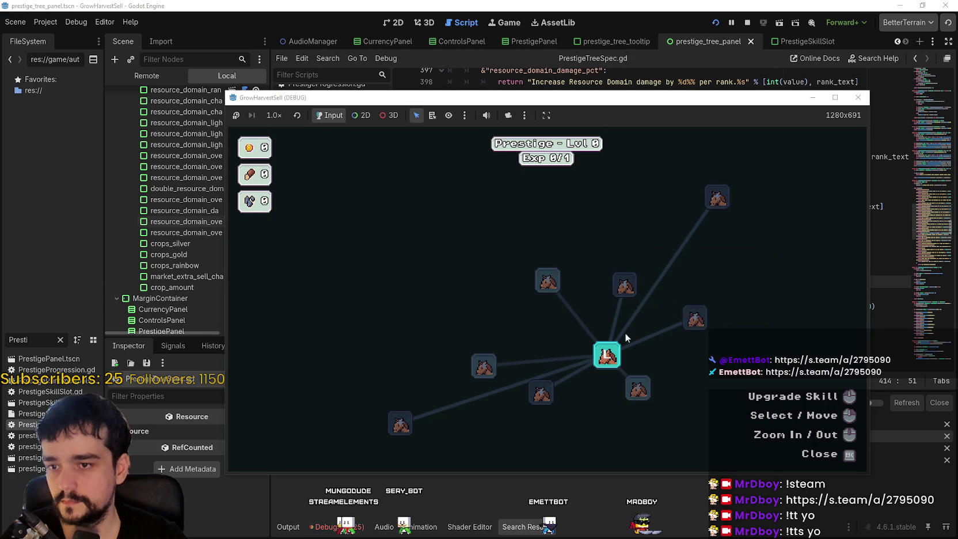
Step: Stop the game and select the player_move_speed_pct key and 'movement' on line 414
mouse_move(708, 198)
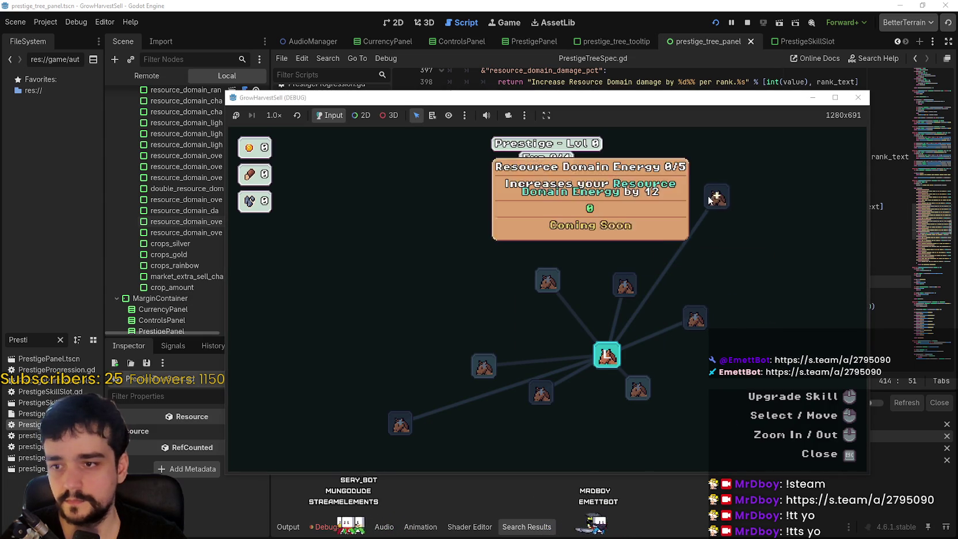
mouse_move(608, 297)
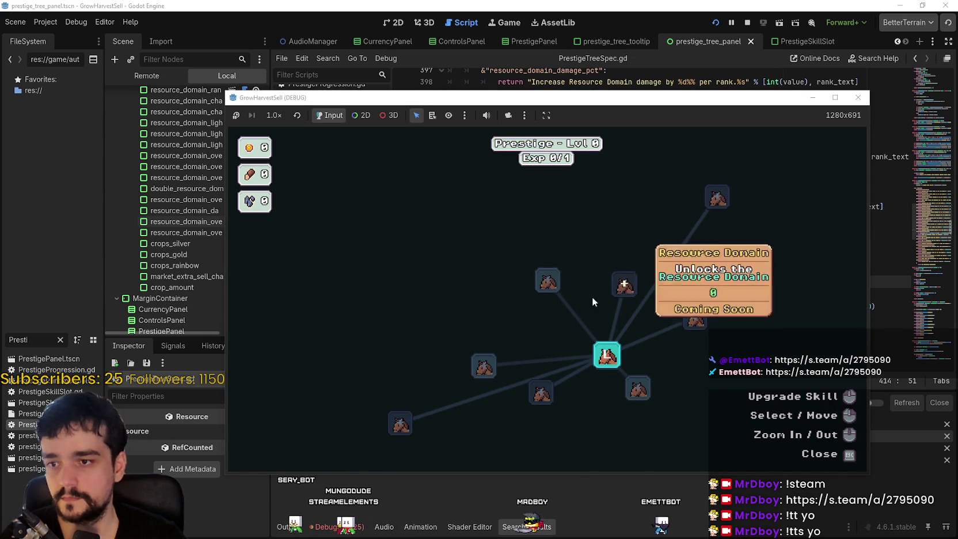
key(F8)
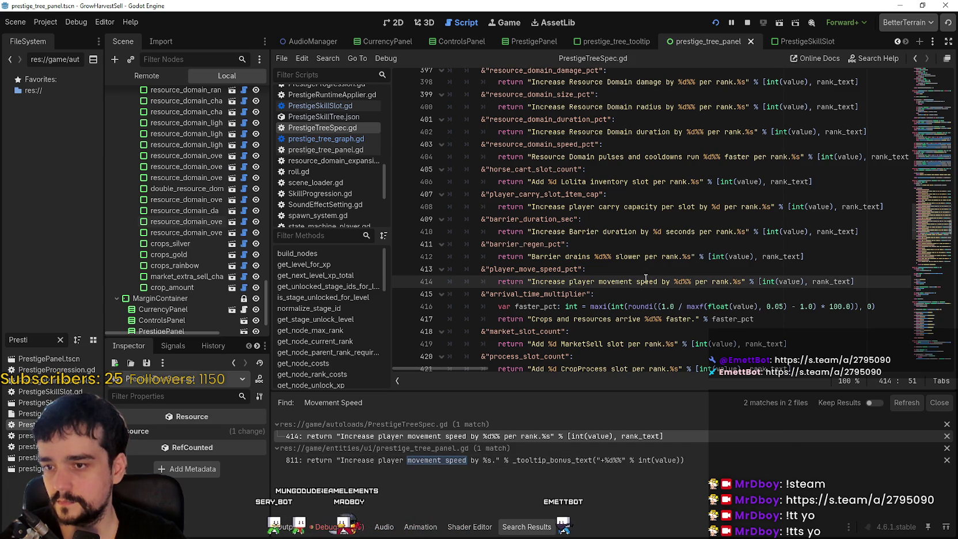
click(607, 293)
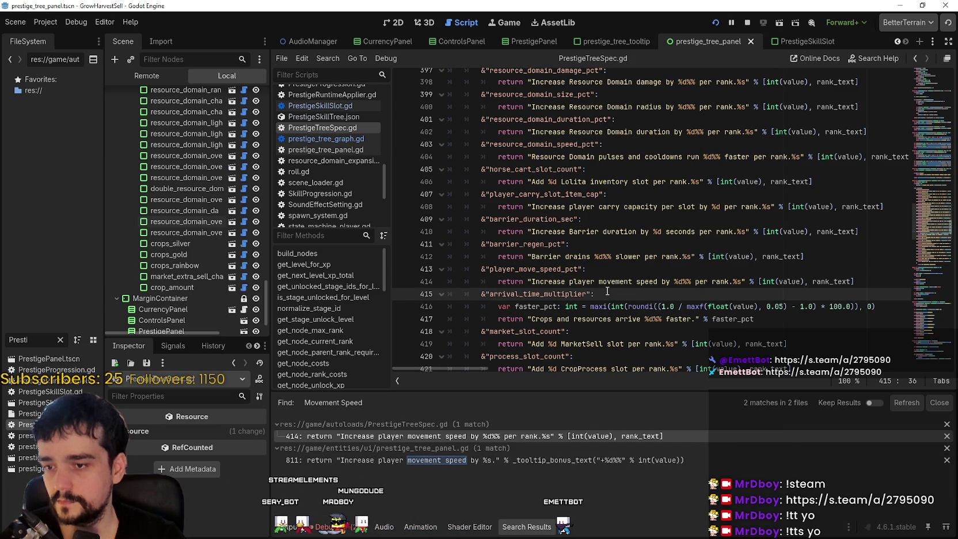
click(657, 282)
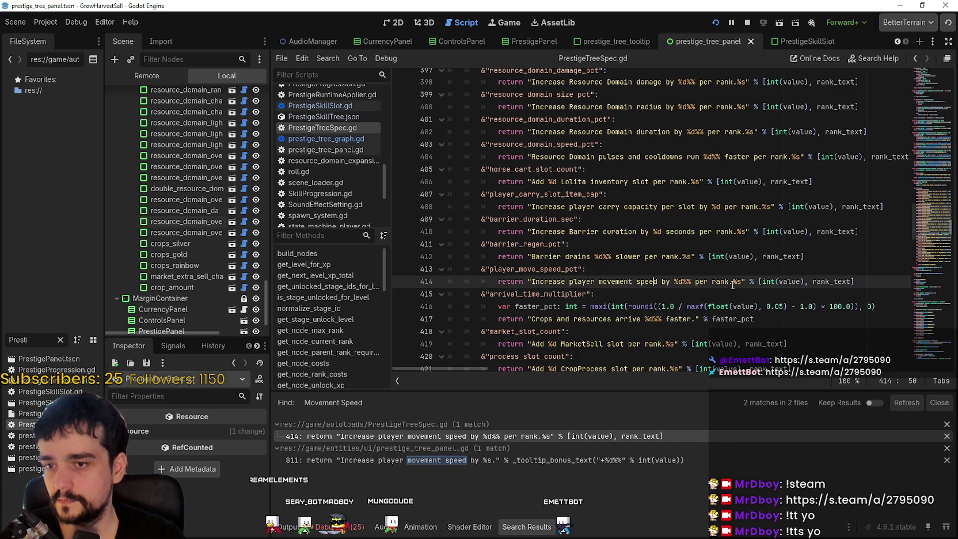
double_click(522, 270)
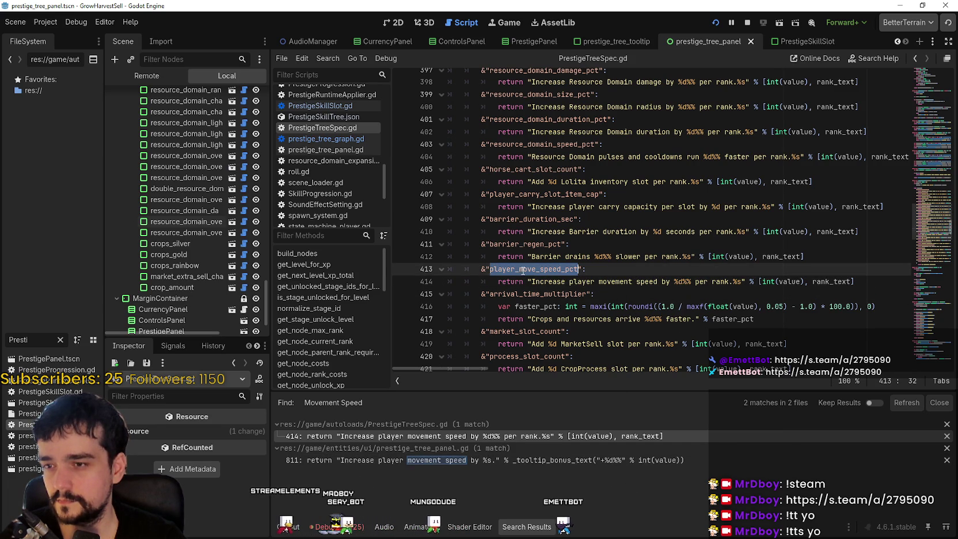
double_click(593, 282)
Step: Run the game again to check the prestige tree, then switch back to the editor
key(F6)
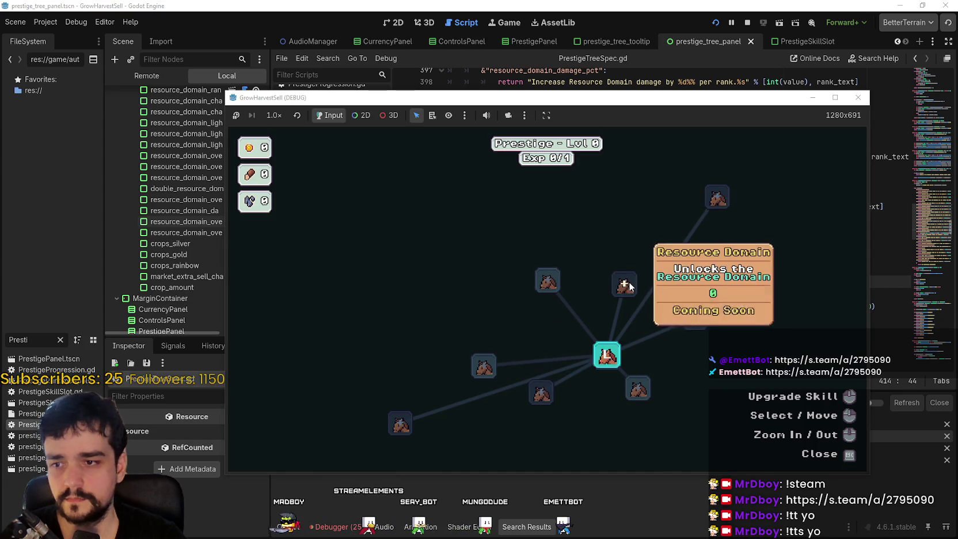
mouse_move(615, 352)
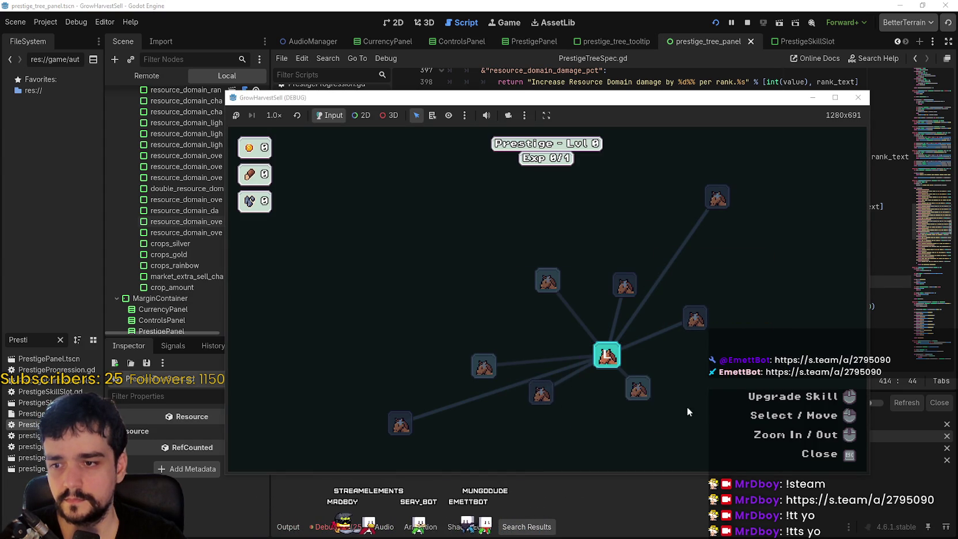
mouse_move(640, 393)
mouse_move(547, 282)
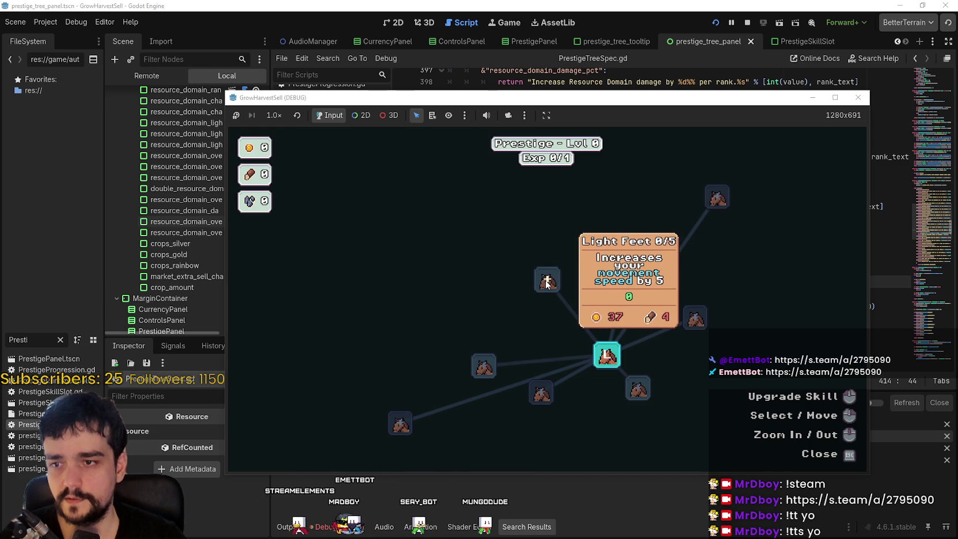
key(alt+Tab)
Step: Search all project files for 'Light Feet', which returns 0 matches
key(ctrl+shift+f)
text(Light Feet)
key(Return)
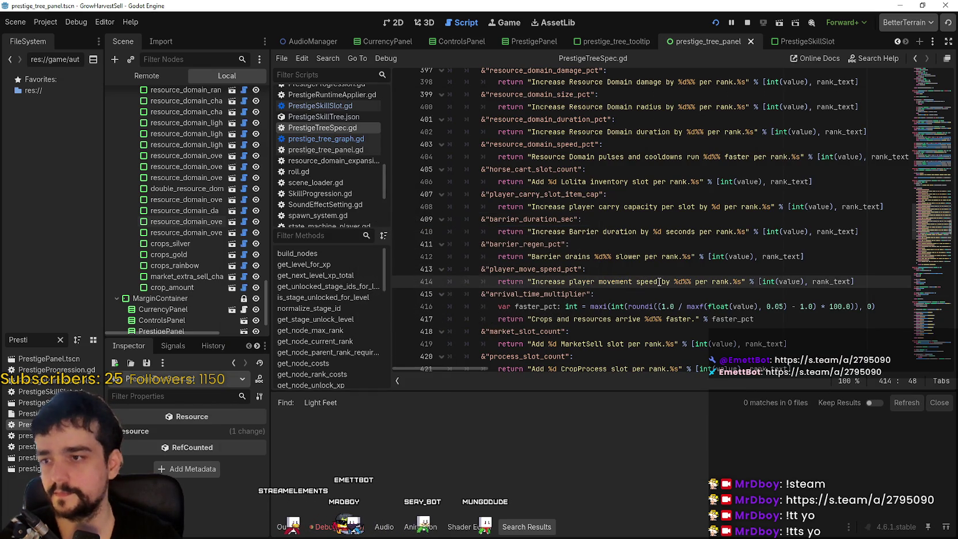
Step: Reopen Find in Files, clear the search term, and cancel the search
click(662, 306)
key(ctrl+shift+f)
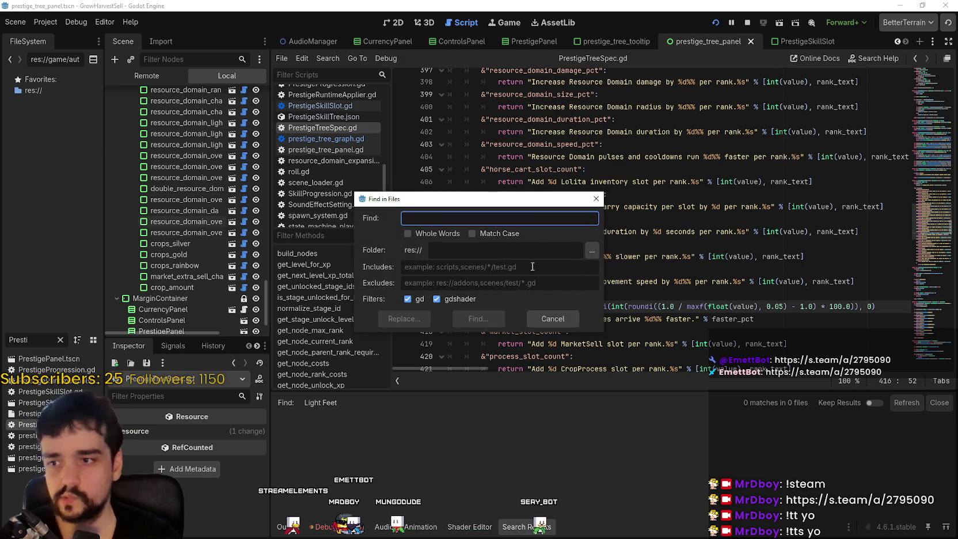
key(BackSpace)
click(538, 317)
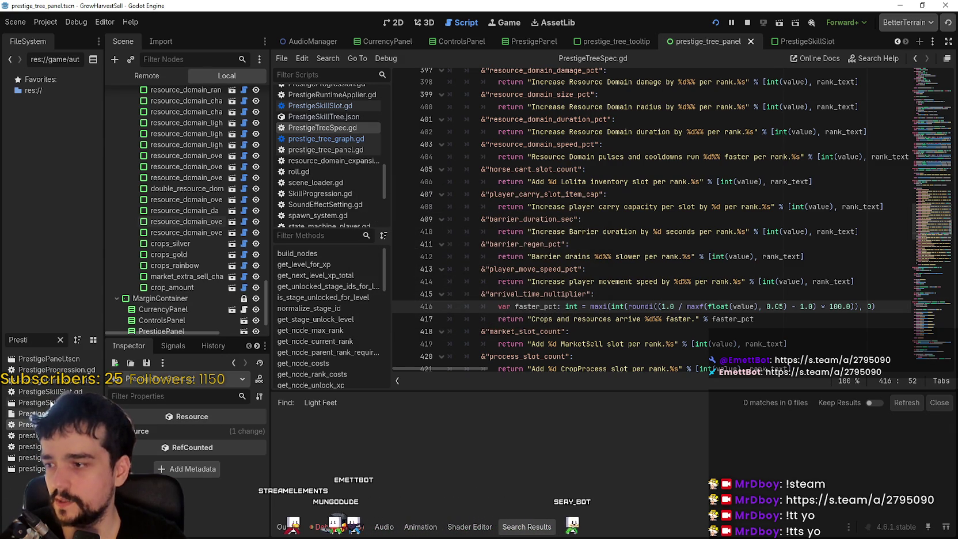
Step: Add % after {0} on line 24 of PrestigeSkillTree.json, save, and run the game
click(323, 116)
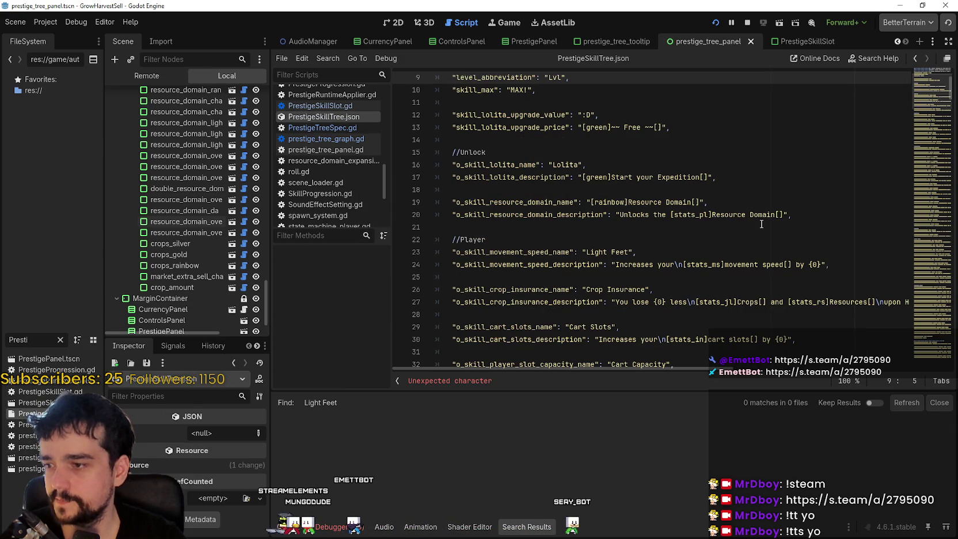
scroll(718, 254, down, 1)
click(783, 214)
click(785, 228)
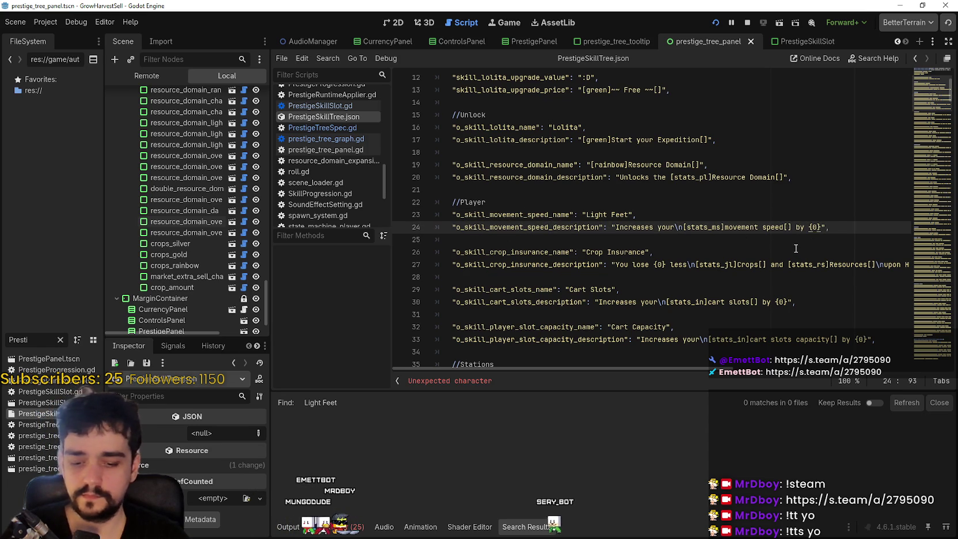
text(%)
click(789, 238)
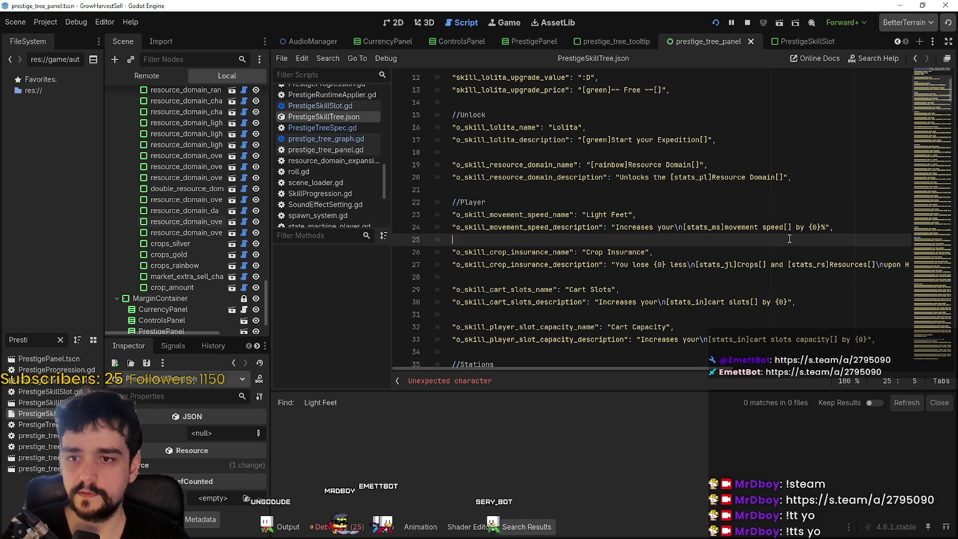
key(ctrl+s)
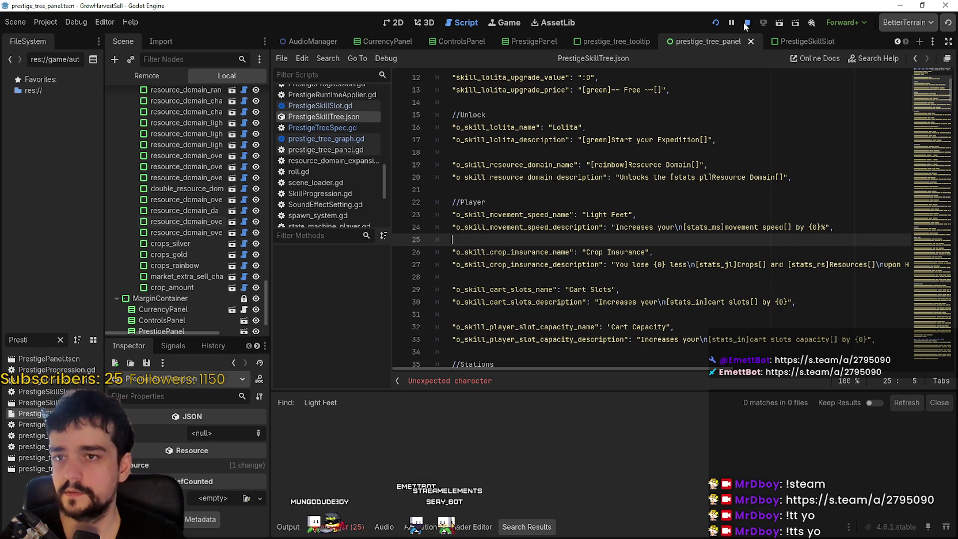
click(715, 22)
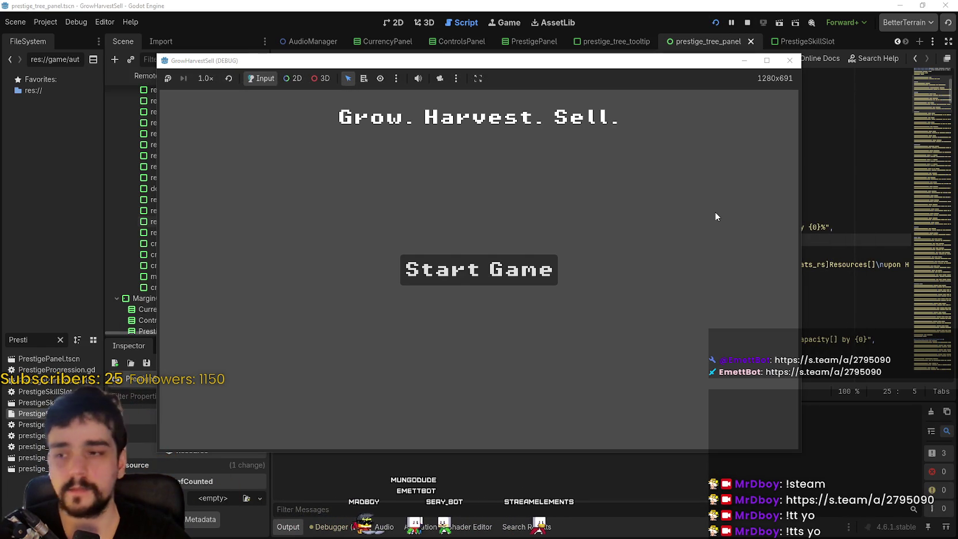
click(489, 277)
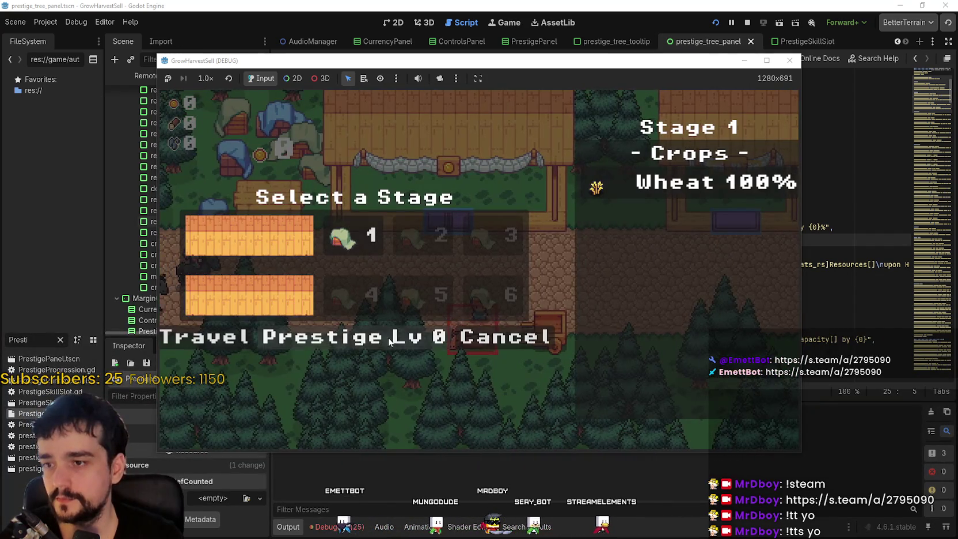
click(368, 336)
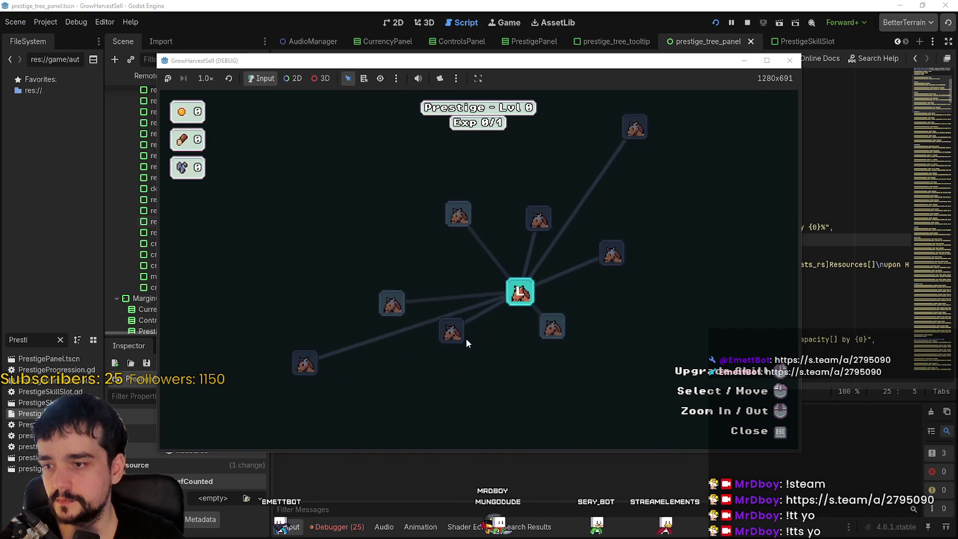
mouse_move(366, 283)
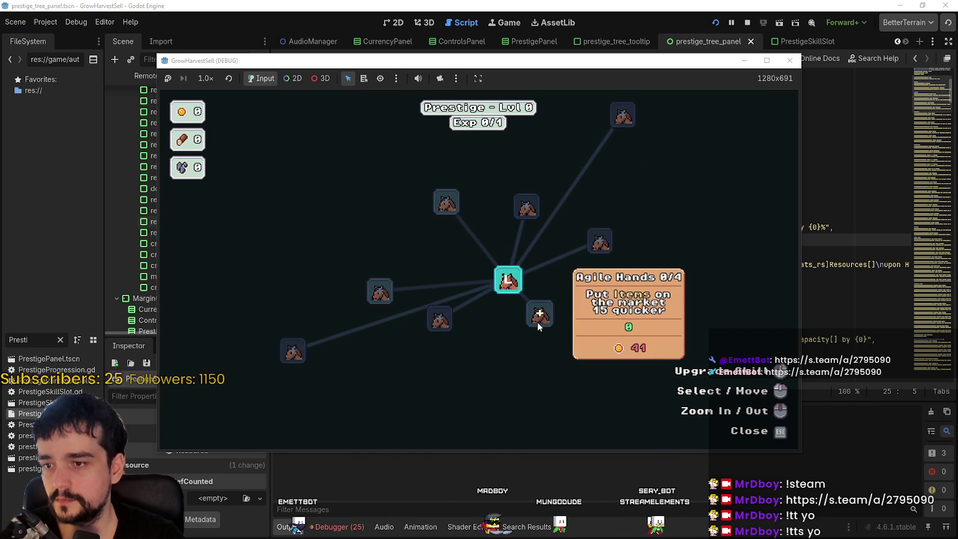
mouse_move(445, 199)
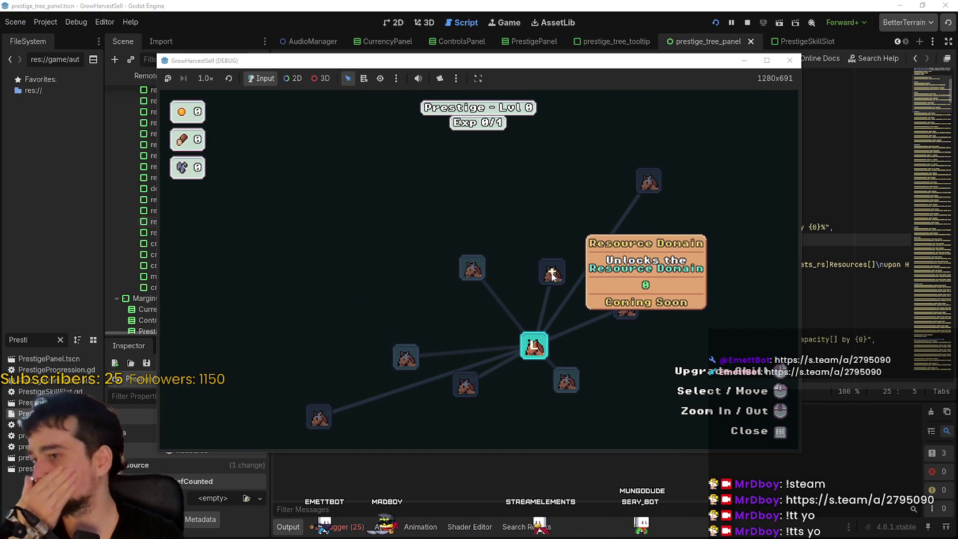
mouse_move(314, 404)
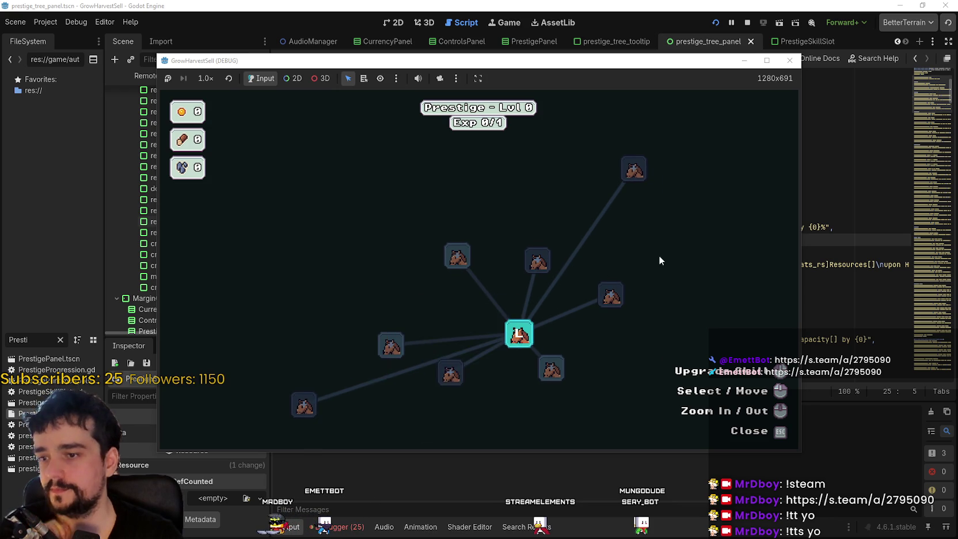
click(748, 23)
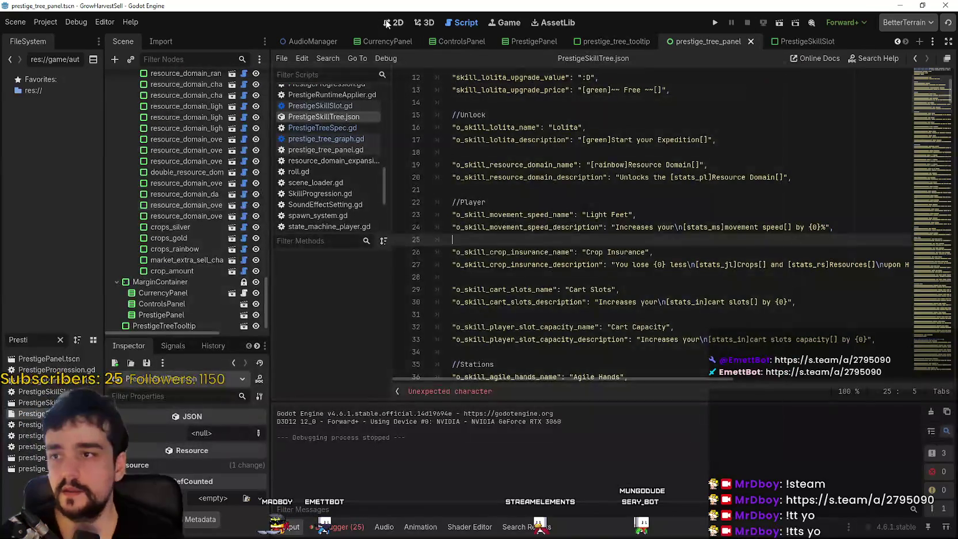
Step: Switch to the 2D workspace, scroll the scene tabs back to earlier scenes, then bring up the game folder
click(394, 22)
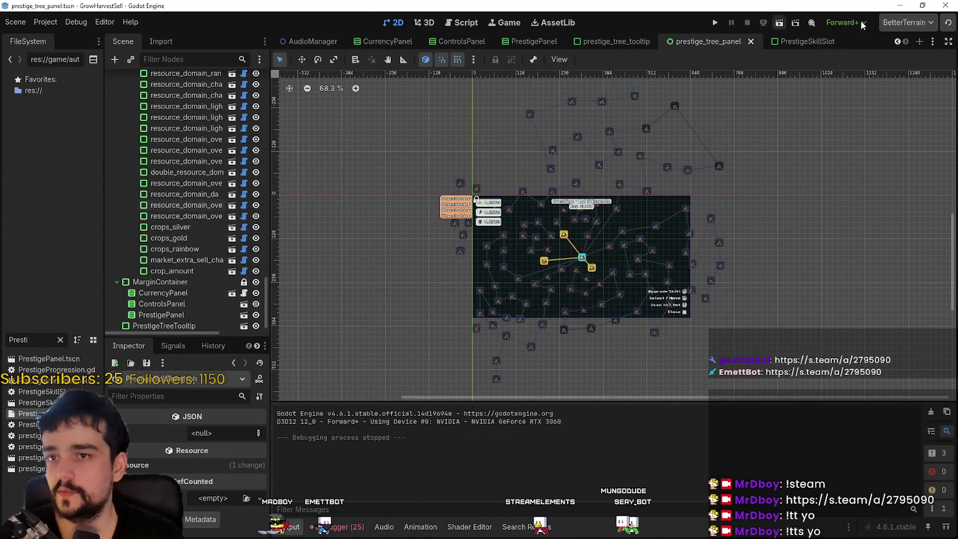
click(895, 41)
click(896, 42)
click(896, 41)
click(896, 41)
click(895, 42)
click(896, 41)
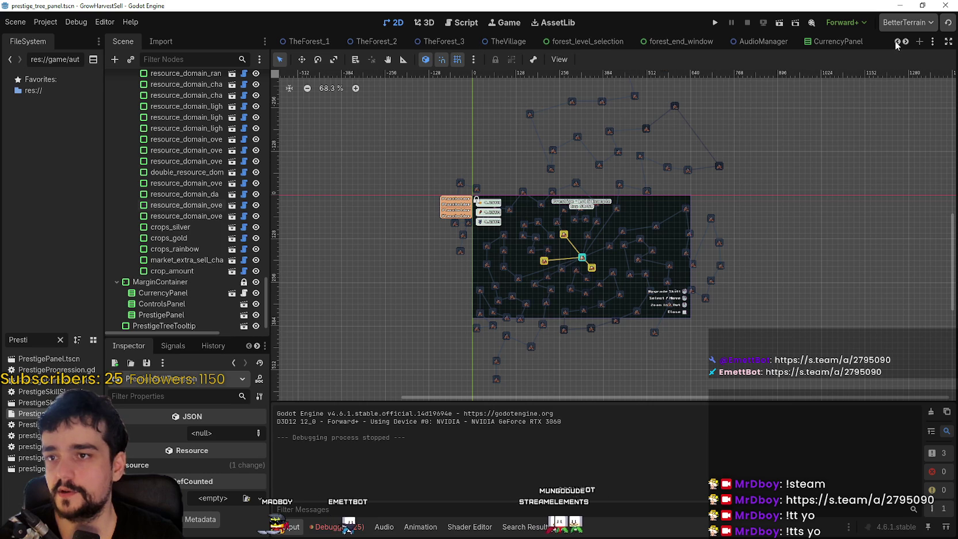
click(896, 41)
click(896, 41)
click(896, 41)
click(895, 42)
click(895, 42)
click(895, 41)
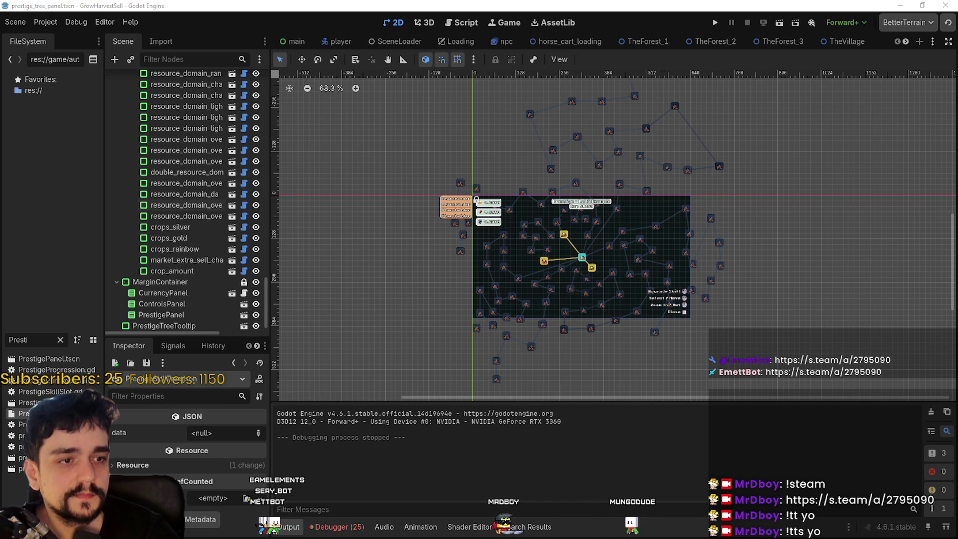
key(alt+Tab)
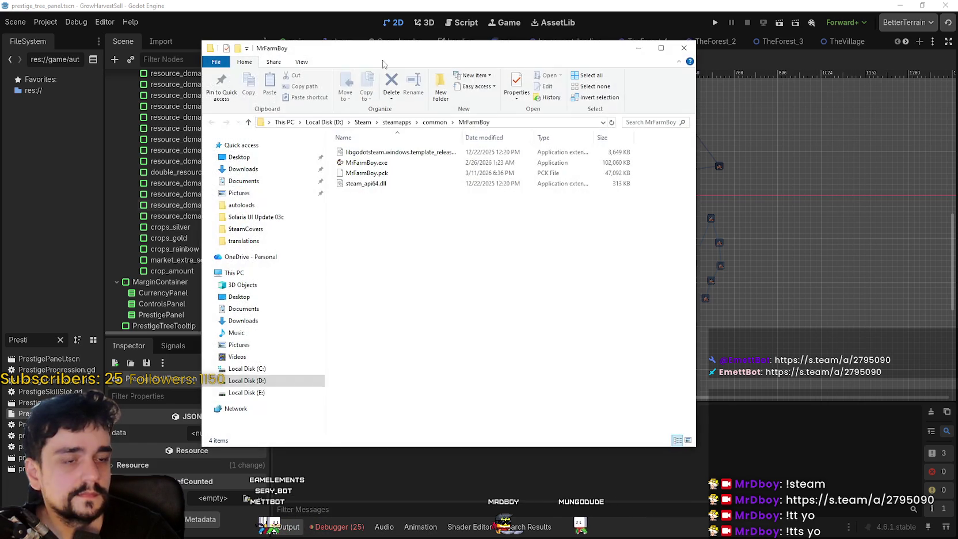
Step: Leave the MrFarmBoy game folder window and return to the Godot editor
key(alt+Tab)
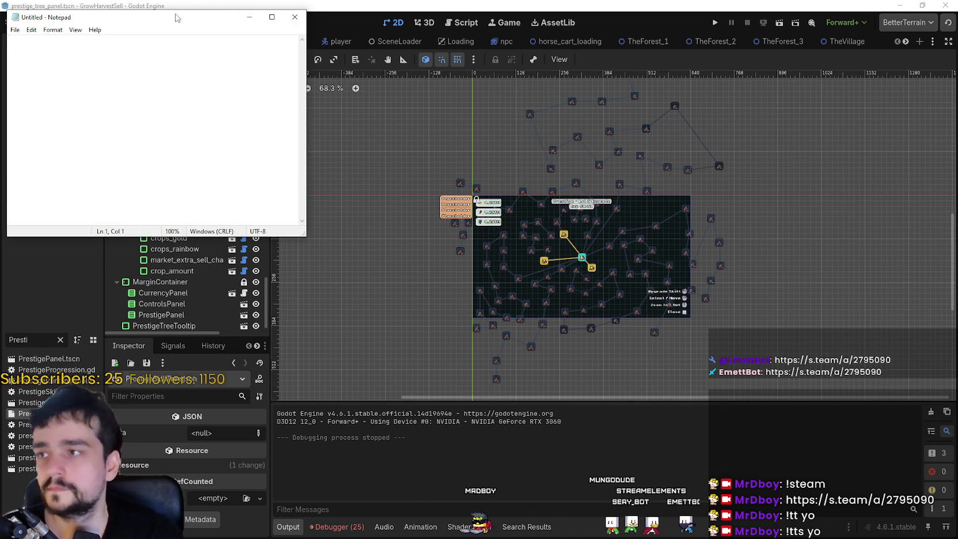
Step: Move the Untitled Notepad window off screen with Win+Shift+Right and scroll the scene tabs forward
key(super+shift+Right)
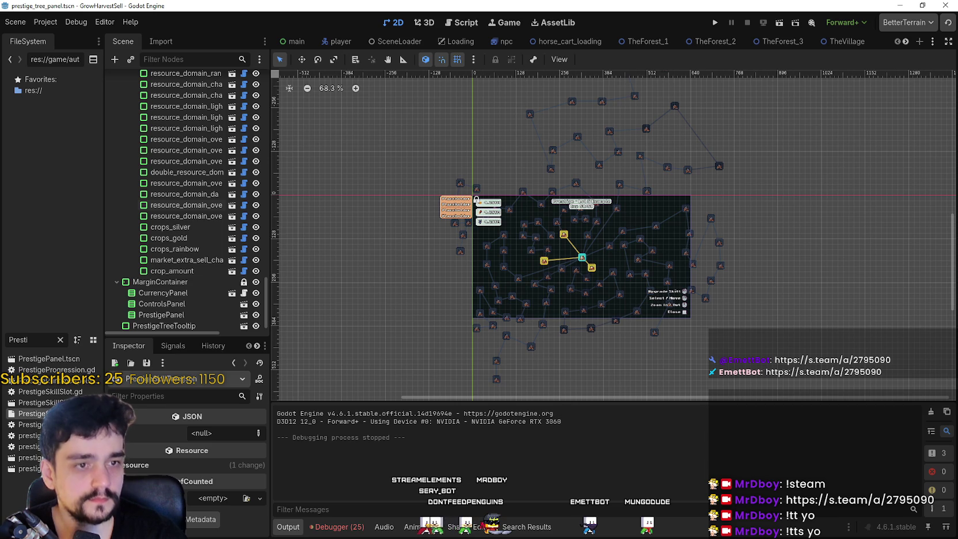
click(906, 41)
click(905, 41)
click(906, 41)
Step: Filter the FileSystem dock for 'TheV' and open TheVillage scene
click(906, 42)
click(906, 42)
click(906, 41)
click(906, 42)
click(906, 42)
click(906, 42)
double_click(17, 340)
text(TheV)
double_click(37, 357)
Step: Hide the ForestLevelSelection node with its eye icon and save TheVillage.tscn
scroll(541, 147, up, 4)
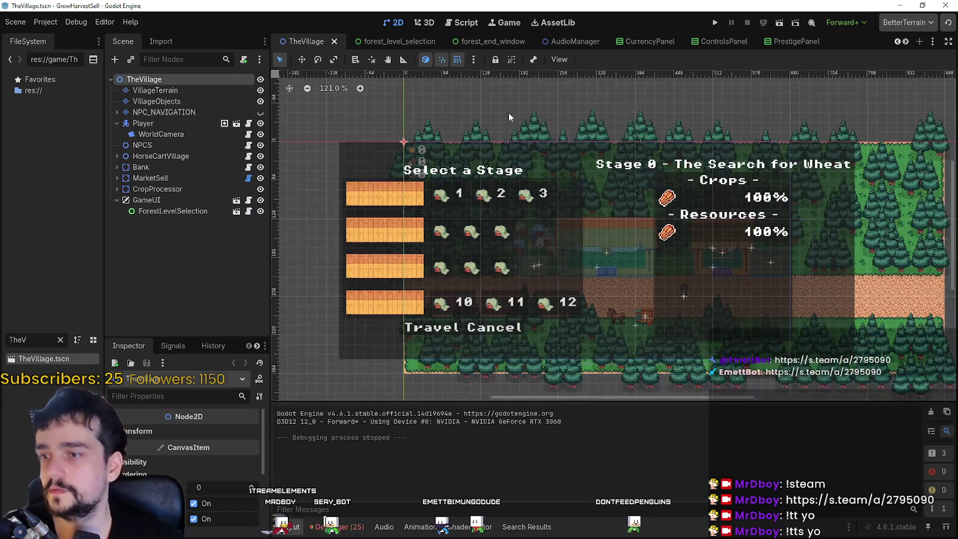
scroll(510, 115, down, 2)
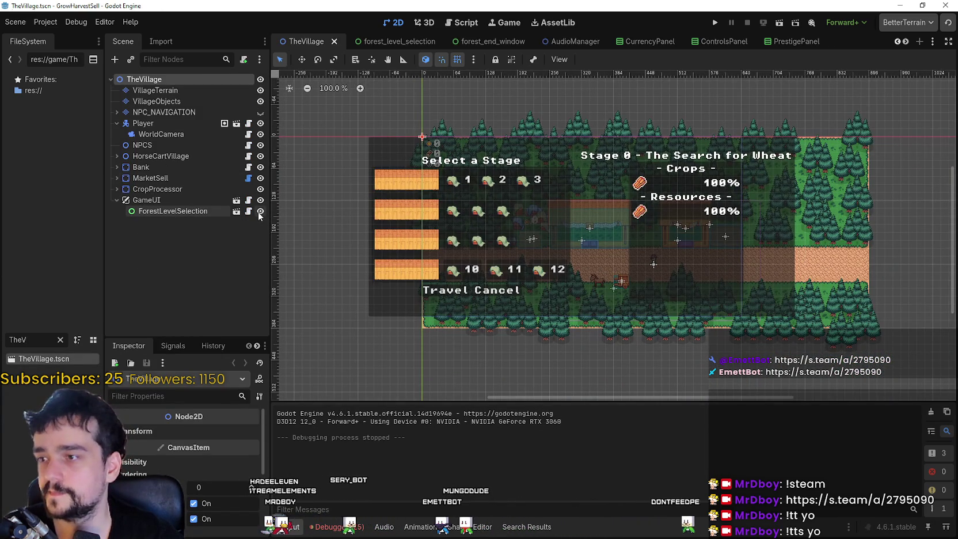
click(260, 211)
scroll(518, 197, up, 2)
key(ctrl+s)
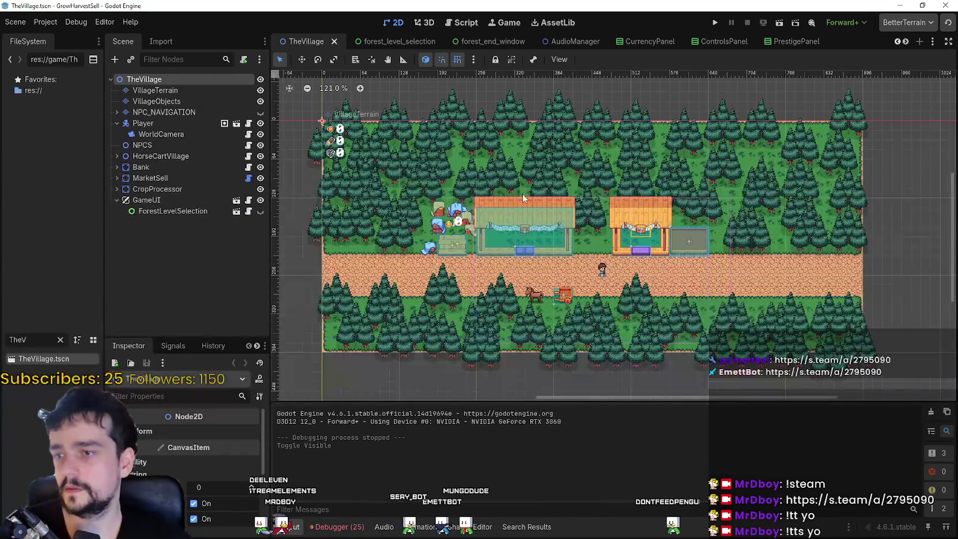
scroll(522, 199, down, 1)
scroll(541, 225, up, 3)
scroll(570, 253, down, 3)
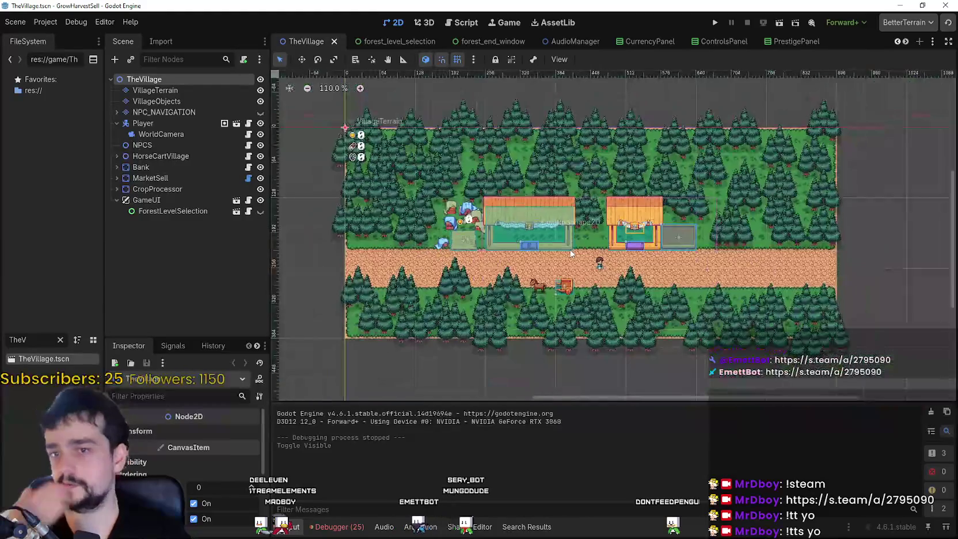
scroll(571, 253, up, 2)
scroll(345, 256, down, 4)
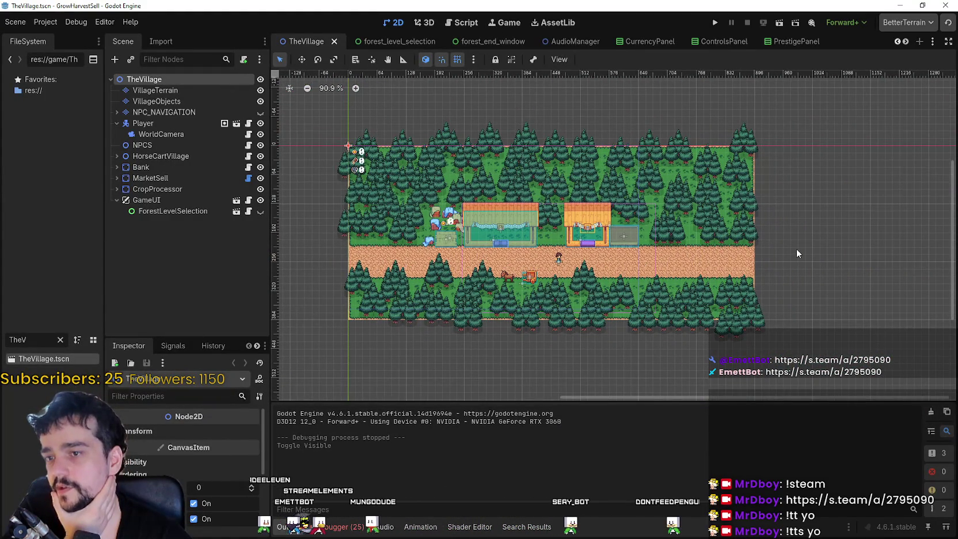
scroll(796, 249, up, 3)
scroll(651, 271, down, 1)
scroll(576, 265, up, 1)
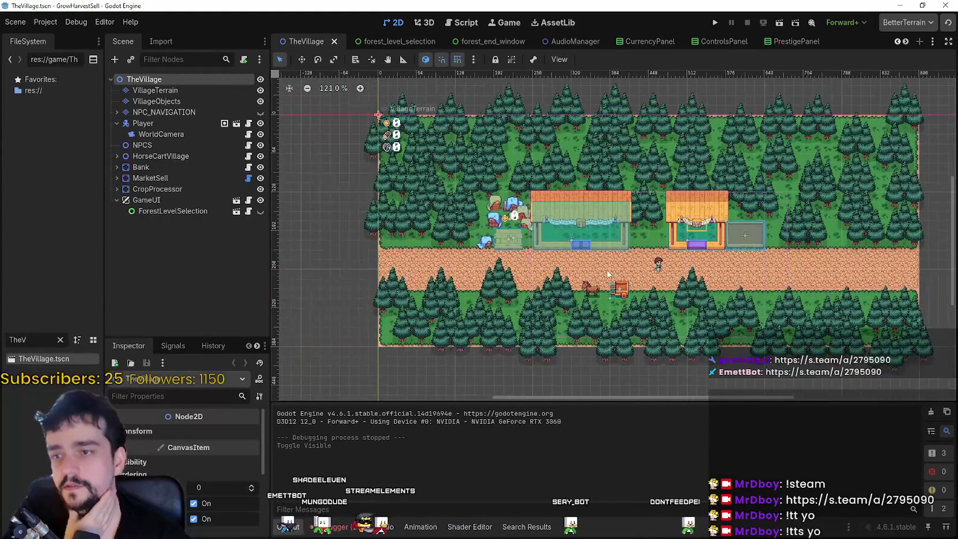
scroll(518, 262, down, 2)
scroll(467, 261, up, 3)
scroll(467, 260, down, 2)
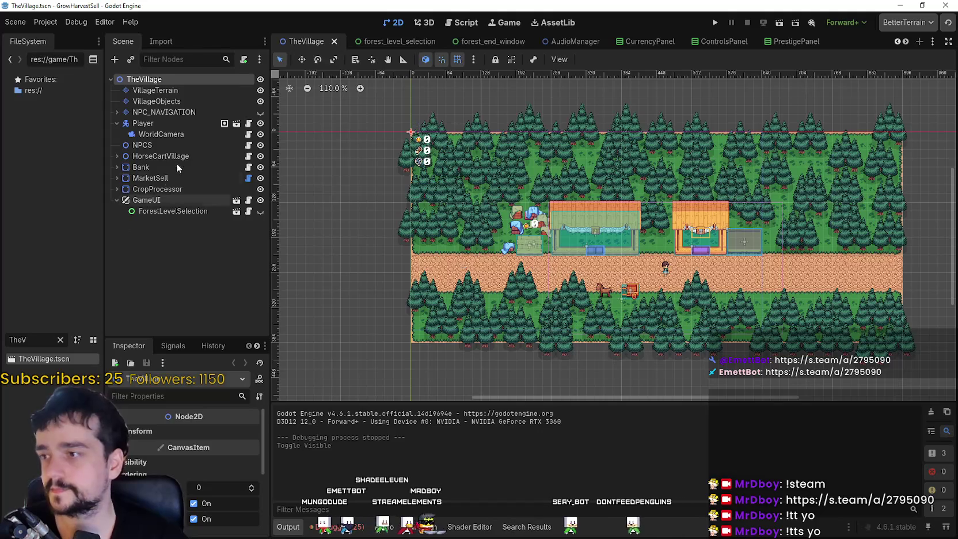
scroll(479, 282, up, 1)
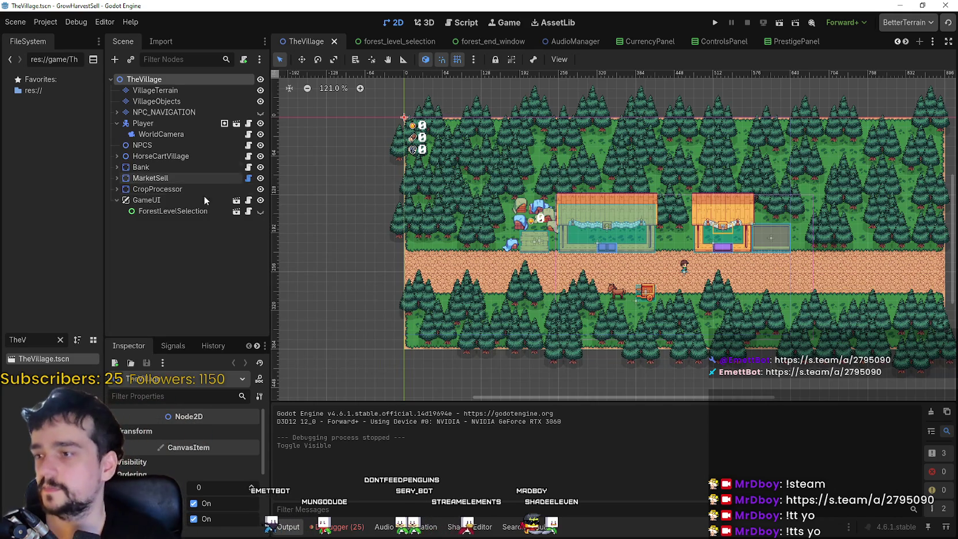
Step: Toggle ForestLevelSelection's visibility and look over the GameUI node's context actions
click(177, 211)
click(260, 211)
click(260, 212)
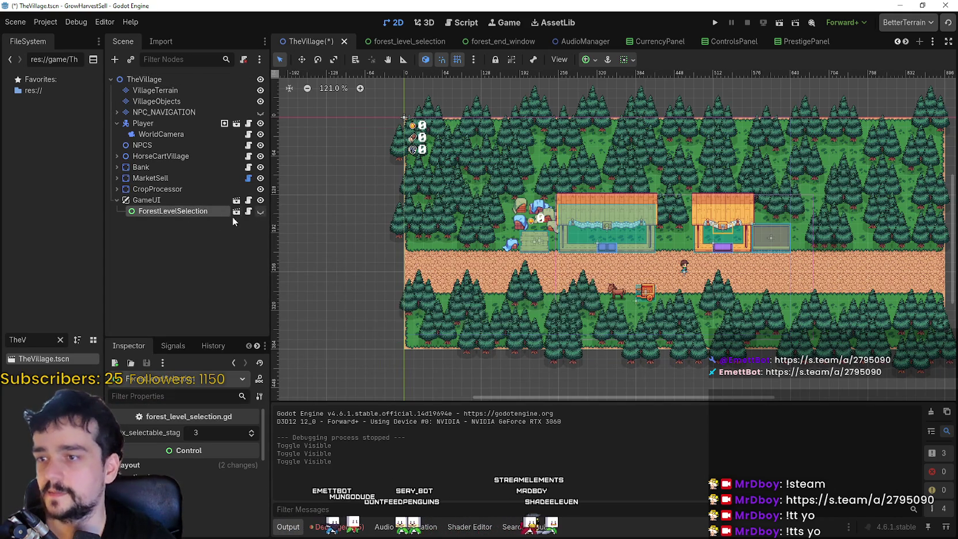
click(184, 200)
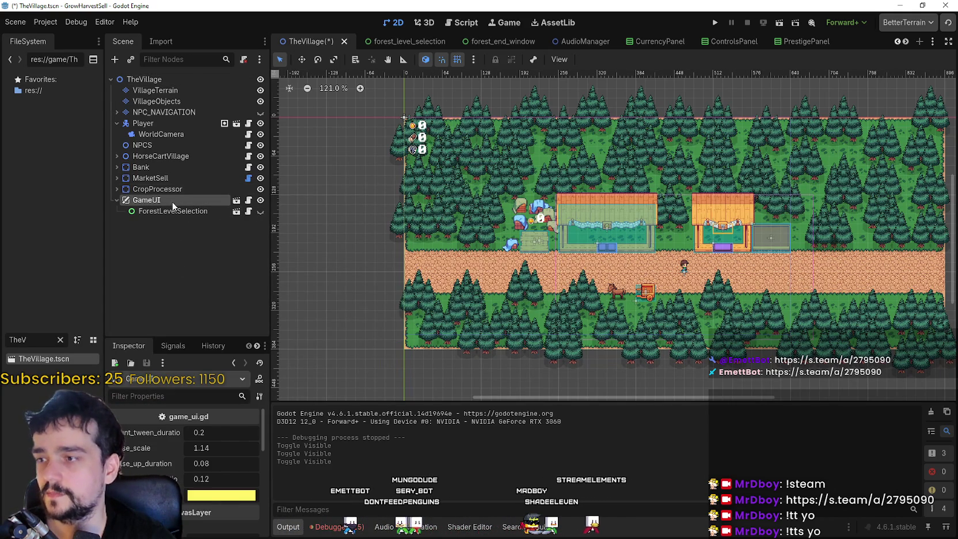
right_click(173, 205)
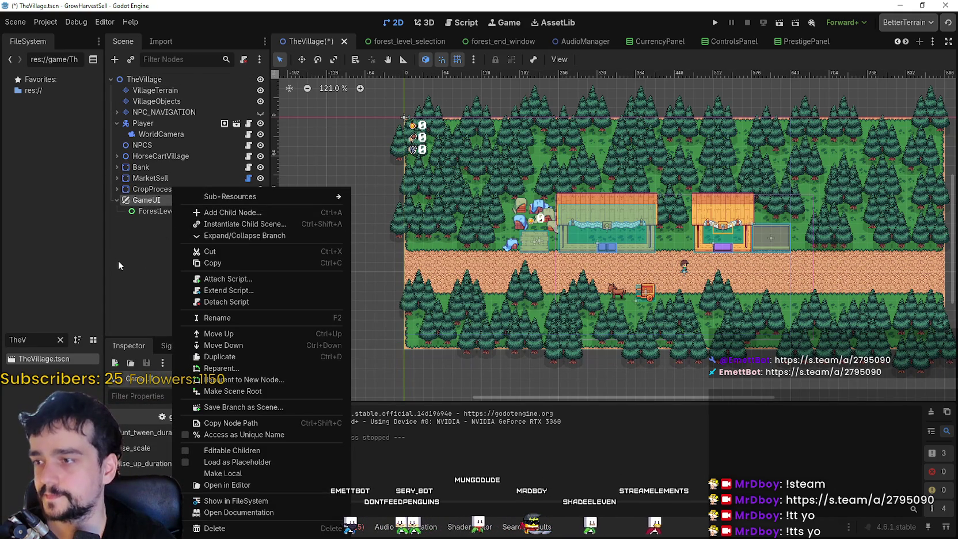
click(136, 214)
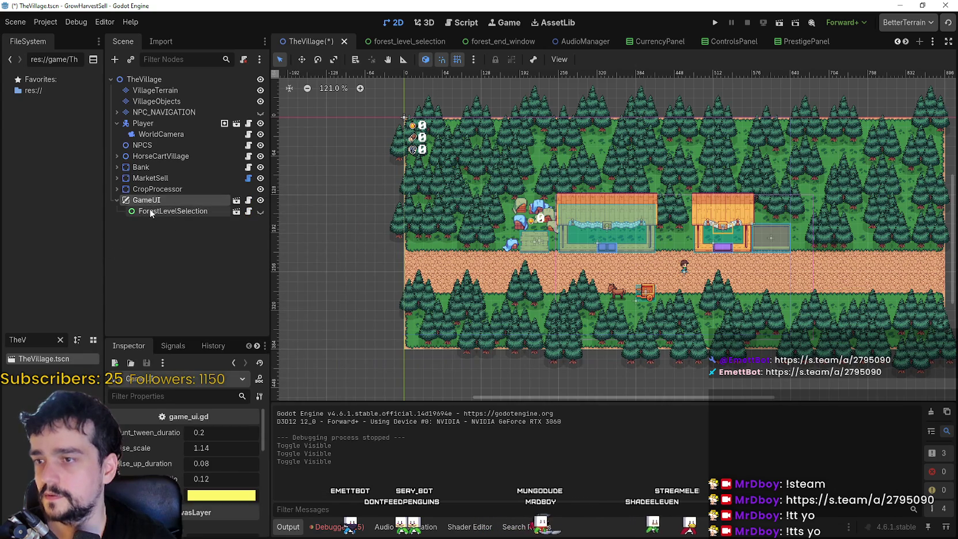
click(138, 212)
scroll(559, 202, down, 1)
scroll(559, 202, up, 2)
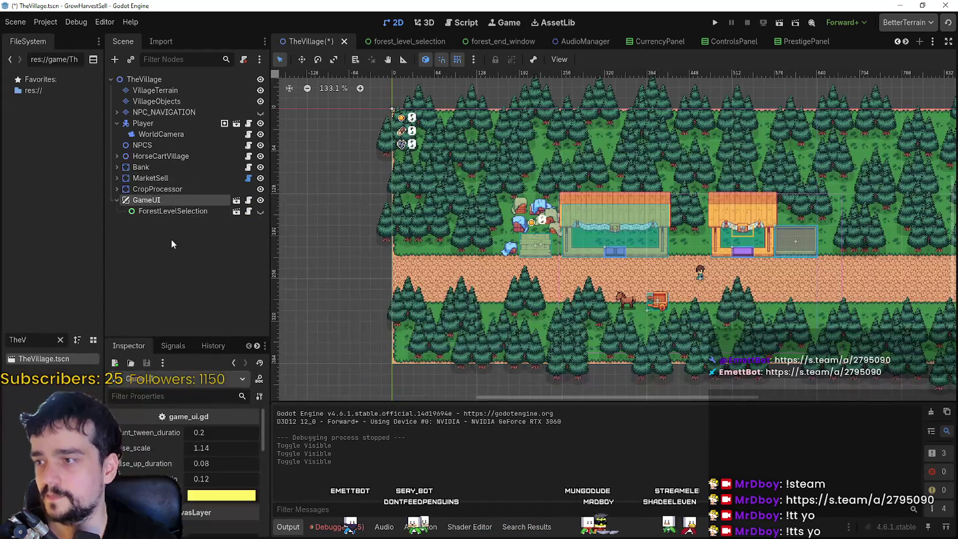
click(569, 180)
click(207, 211)
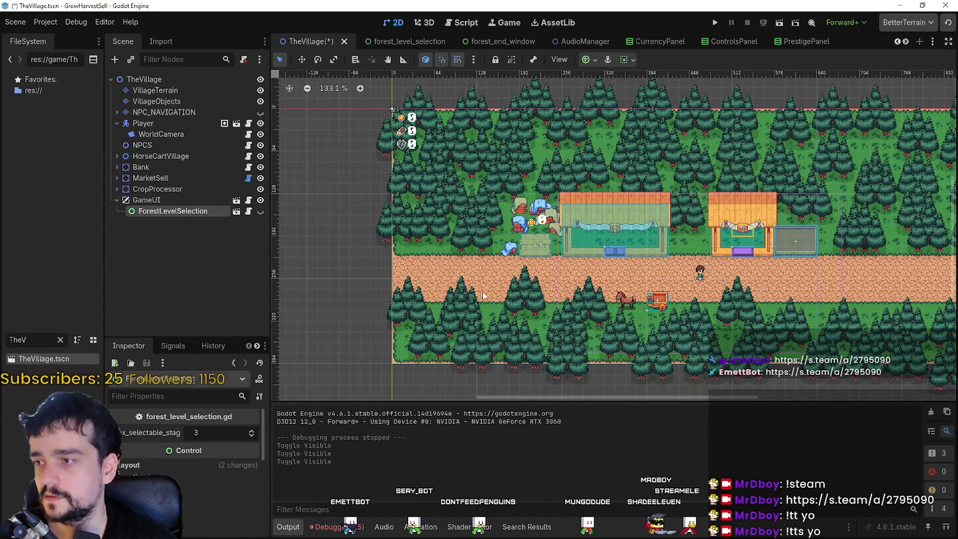
Step: Clear the FileSystem filter, browse to the resources/ui folder, and widen the FileSystem dock
click(60, 340)
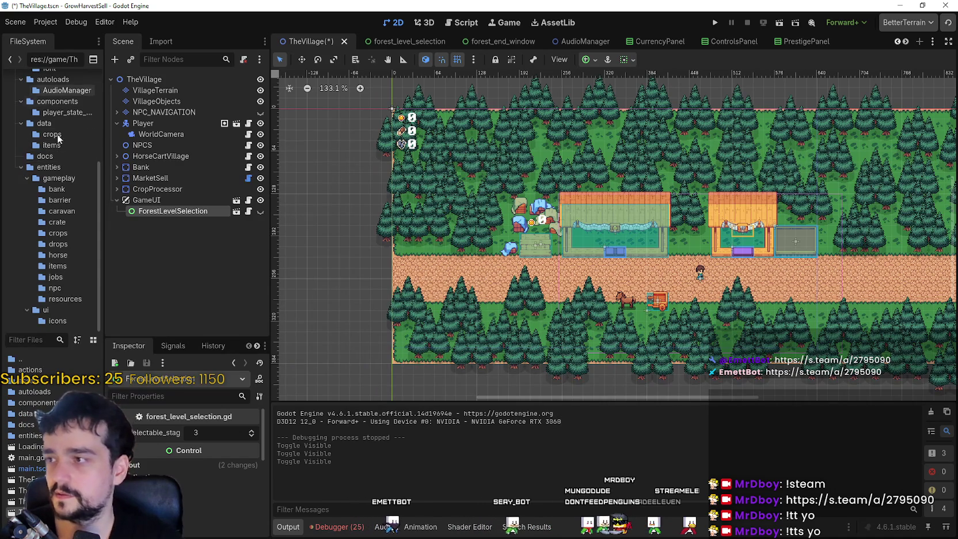
click(49, 300)
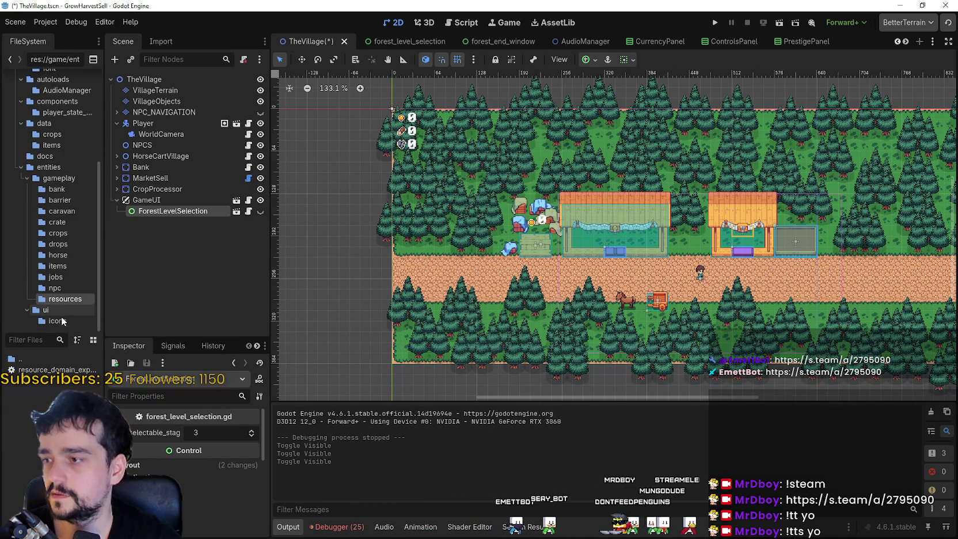
click(60, 315)
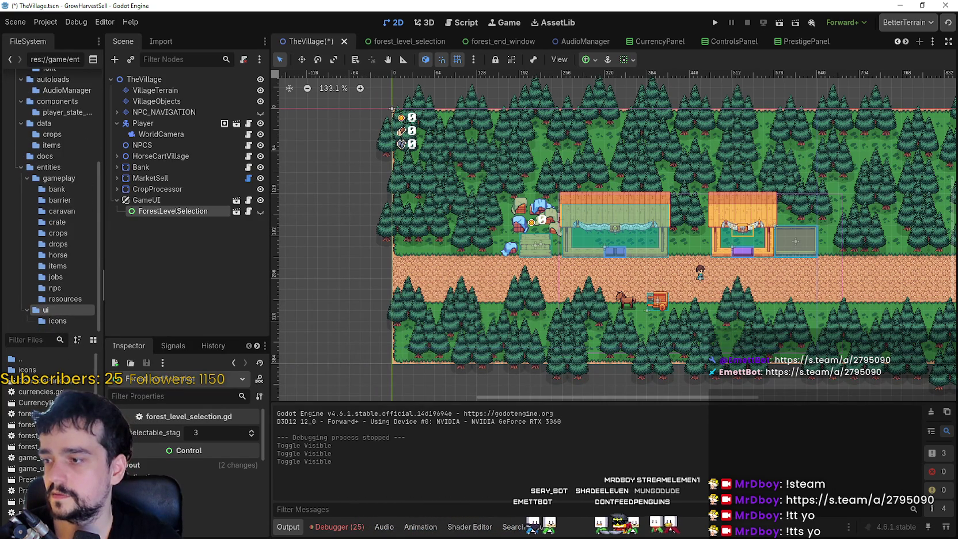
drag(104, 436, 231, 435)
scroll(213, 436, down, 1)
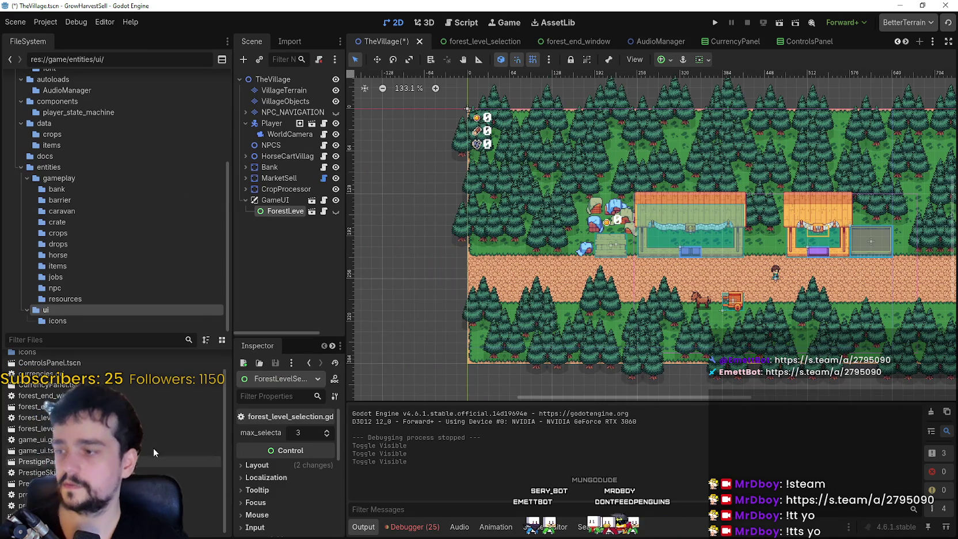
scroll(351, 267, down, 3)
Step: Widen the scene tree dock and open the GameUI node's game_ui scene in its own tab
click(275, 200)
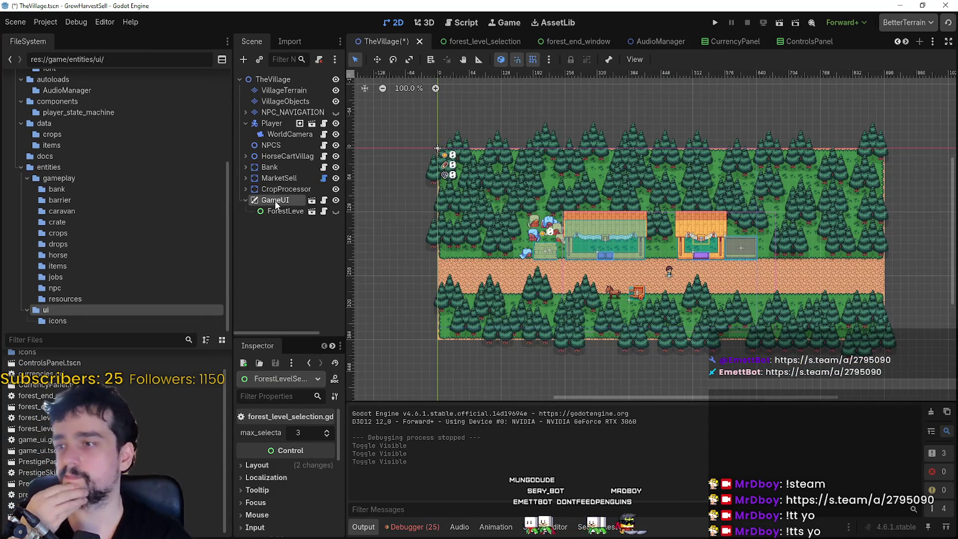
click(277, 211)
scroll(529, 244, up, 3)
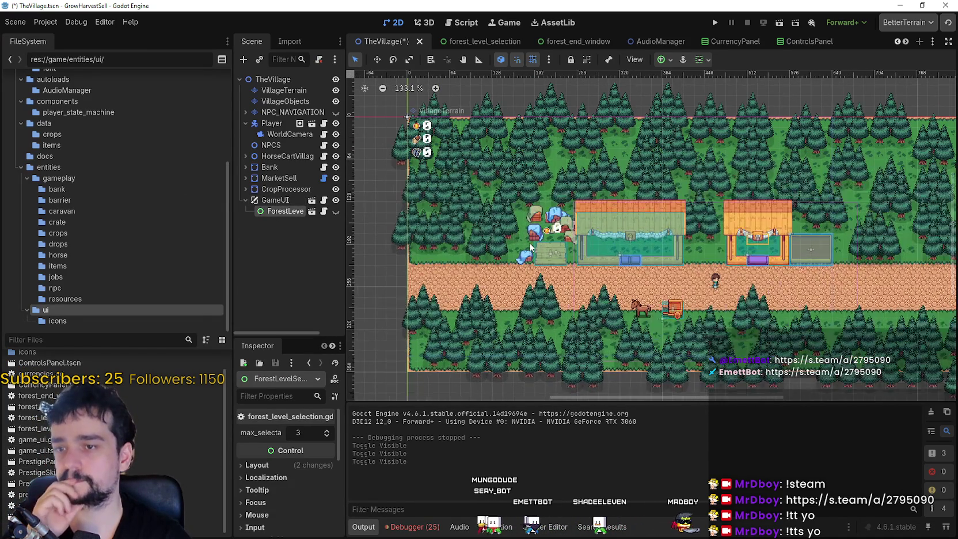
scroll(524, 244, down, 3)
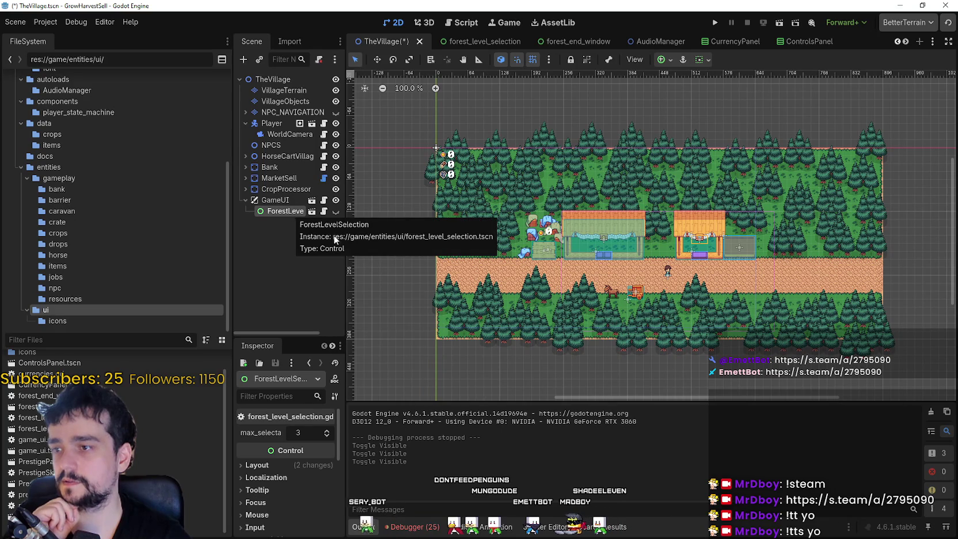
drag(346, 235, 452, 235)
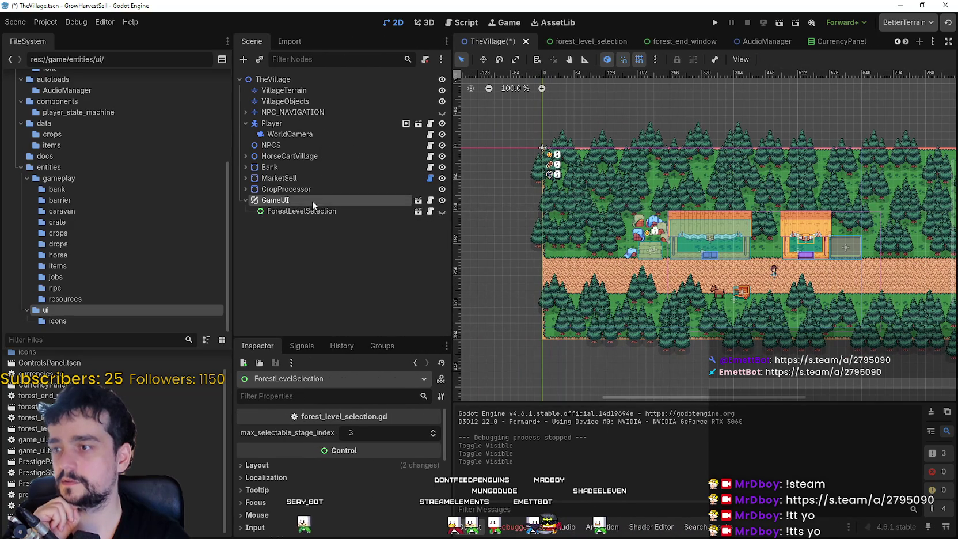
click(313, 206)
click(418, 200)
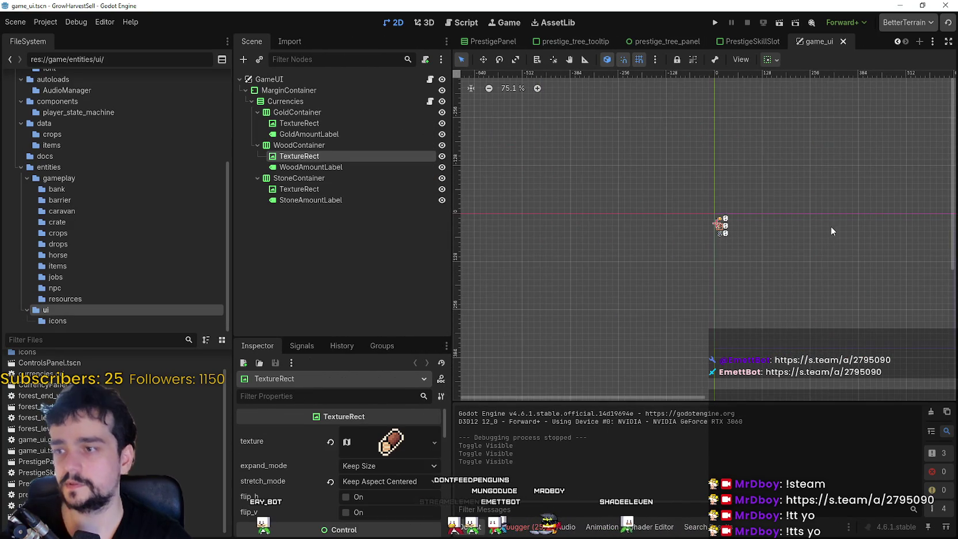
Step: Look over the Currencies branch and the MarginContainer in the Scene tree
scroll(693, 218, up, 2)
click(285, 101)
key(Down)
key(Down)
click(250, 102)
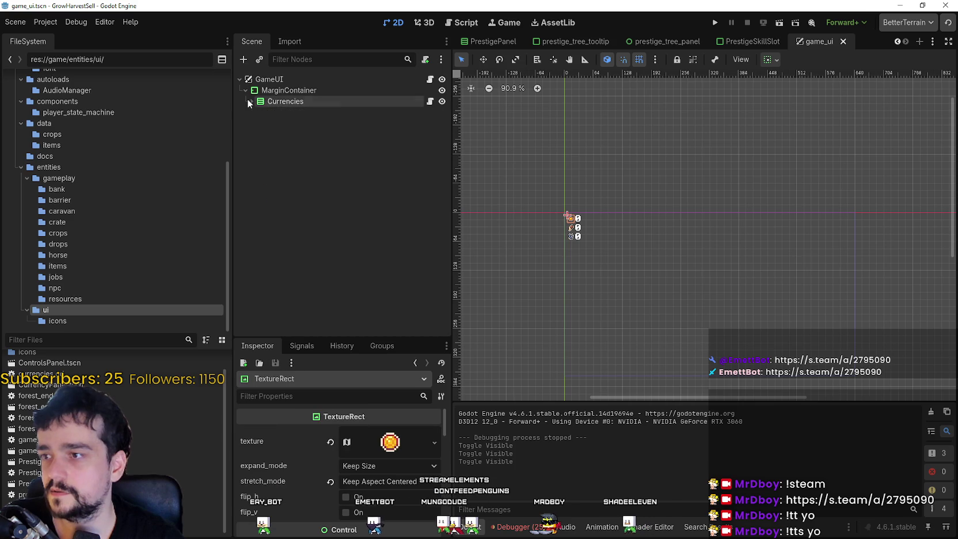
click(250, 101)
click(250, 101)
click(341, 92)
scroll(618, 224, up, 1)
scroll(614, 219, down, 2)
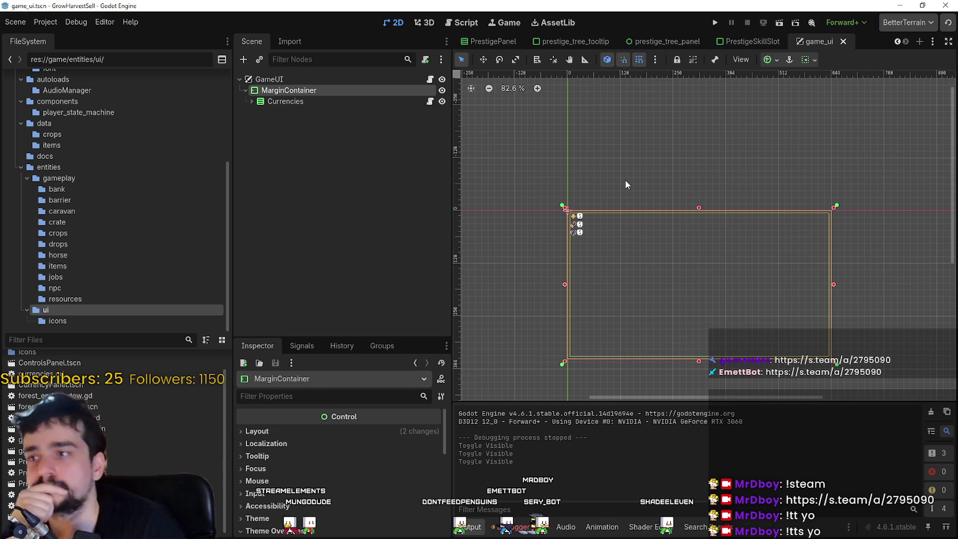
Step: Change the Currencies container's horizontal and vertical sizing so it shrinks to fit its rows
click(303, 102)
click(771, 59)
click(776, 97)
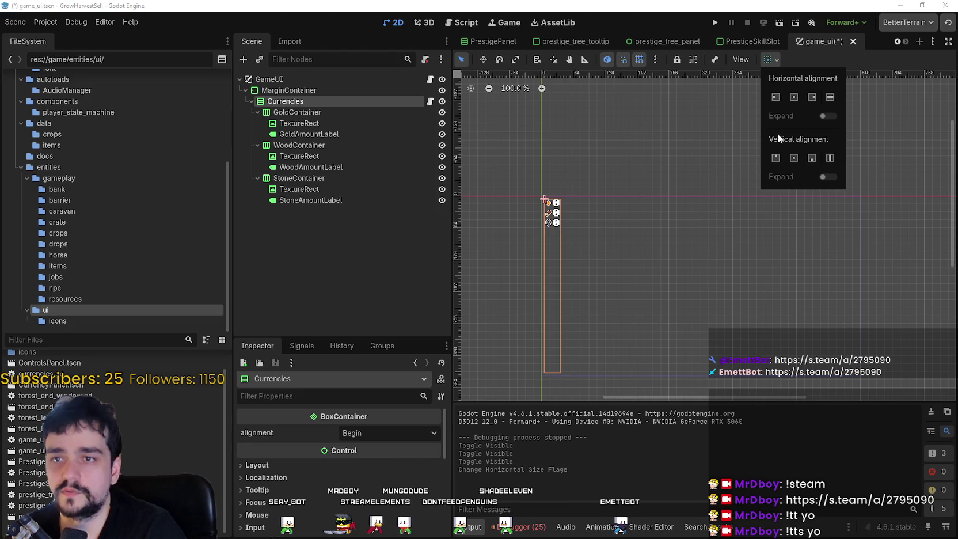
click(776, 158)
click(843, 69)
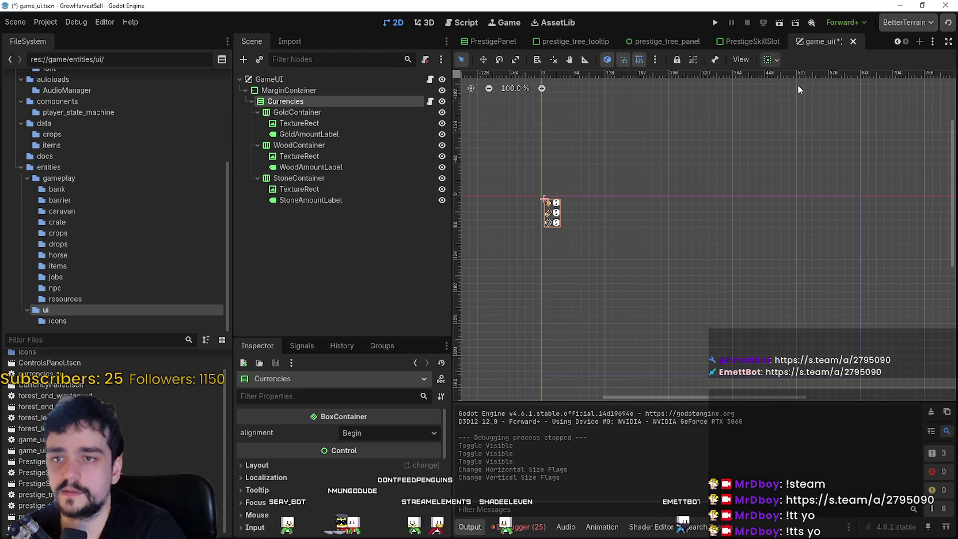
Step: Save game_ui and select the GoldAmountLabel inside GoldContainer
scroll(631, 262, up, 3)
key(ctrl+s)
click(297, 112)
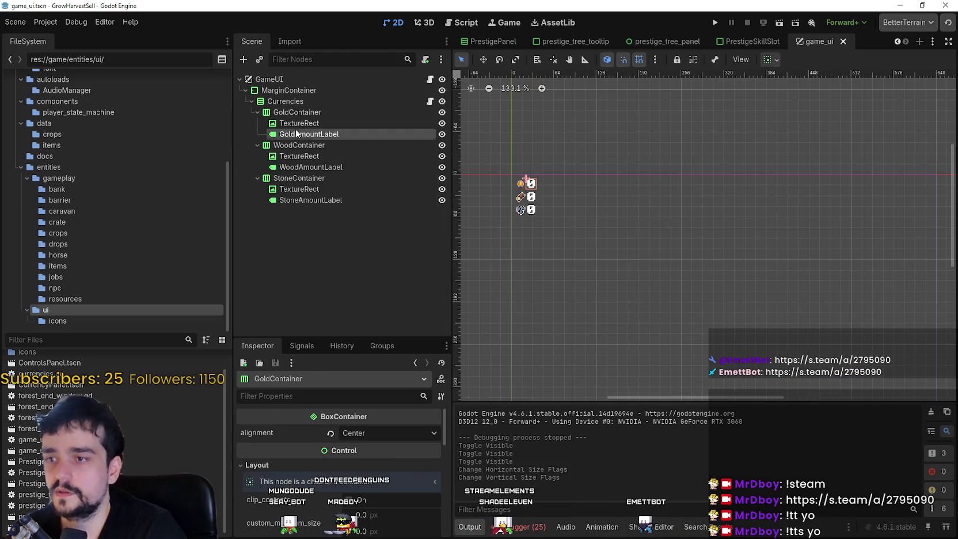
click(310, 134)
Step: Set GoldAmountLabel's font_size theme override to 8 px and save the scene
scroll(531, 203, up, 5)
scroll(531, 202, up, 6)
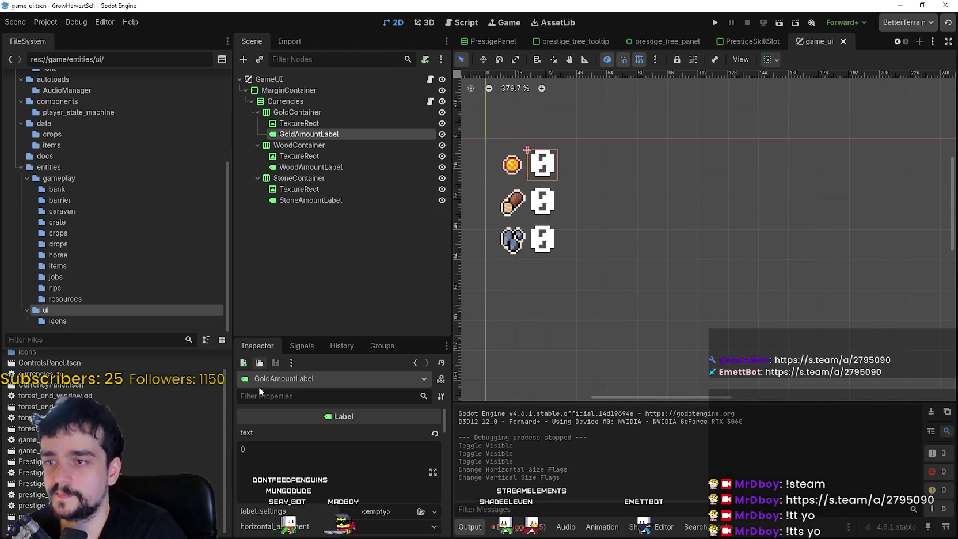
scroll(368, 496, down, 10)
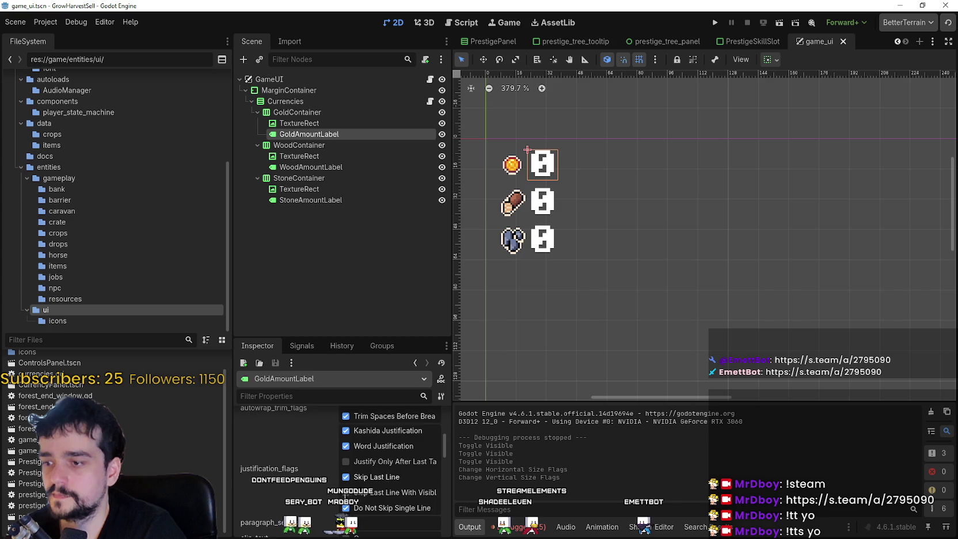
scroll(346, 496, down, 5)
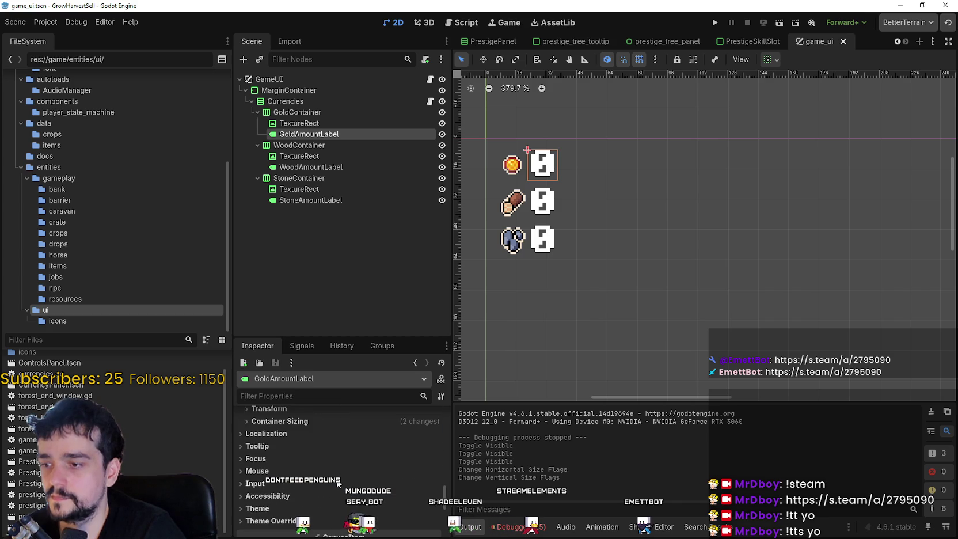
scroll(318, 433, down, 2)
click(317, 487)
scroll(277, 458, down, 2)
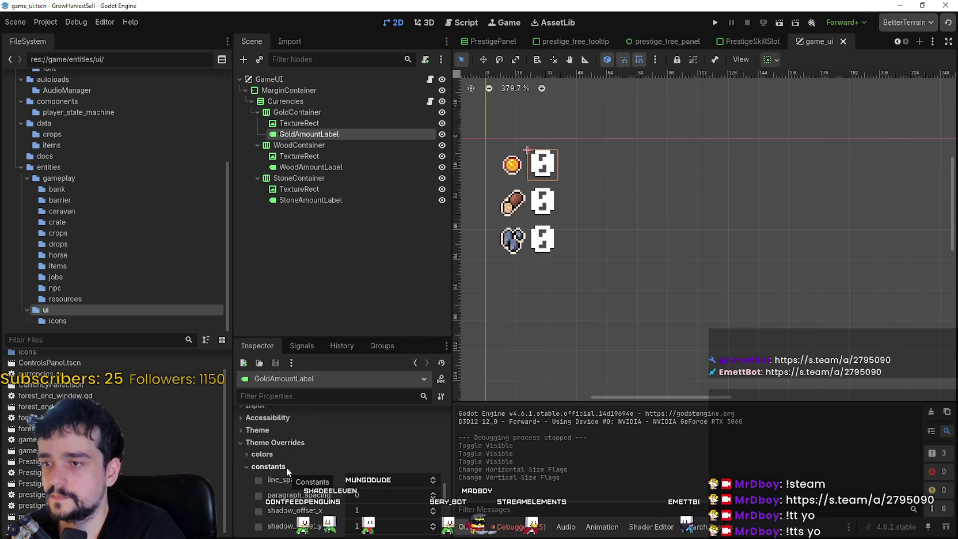
click(288, 492)
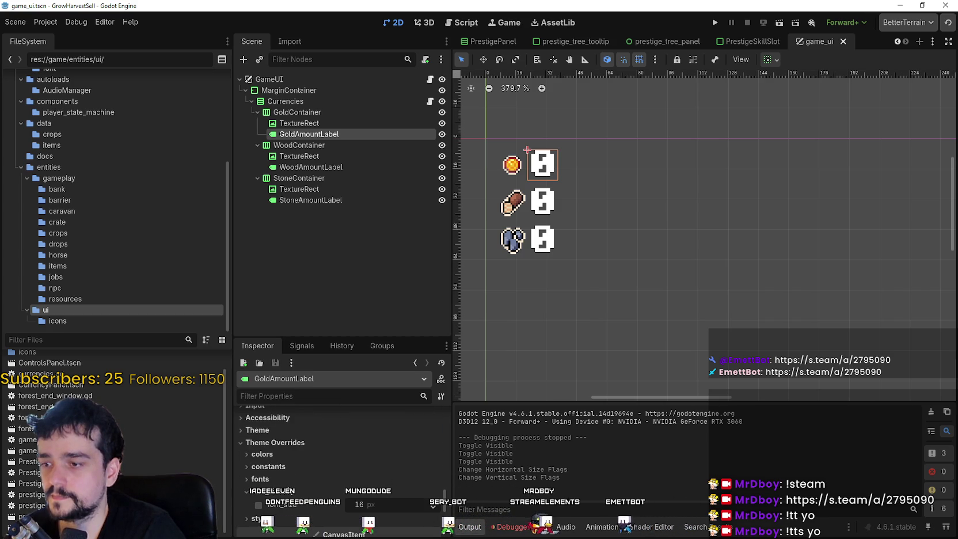
click(410, 505)
text(8)
key(Return)
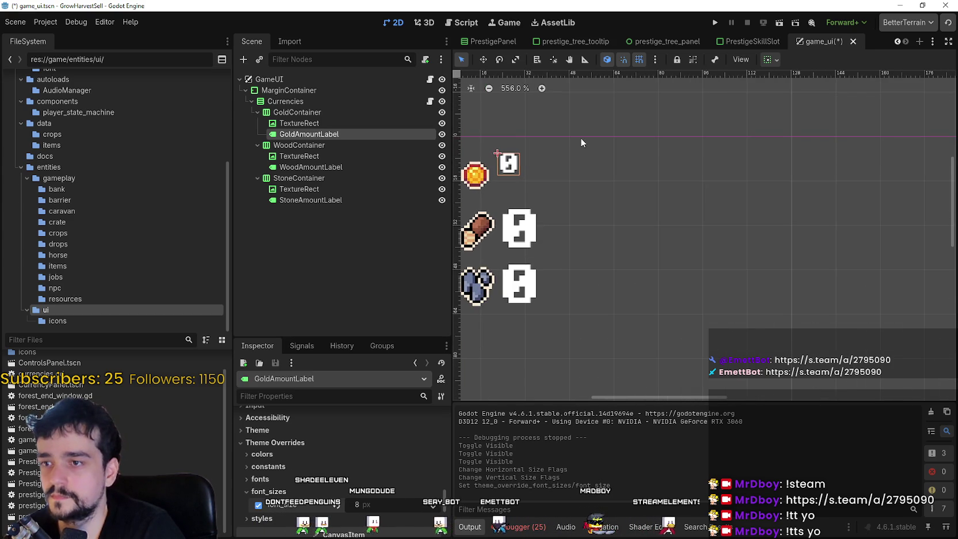
scroll(368, 491, down, 2)
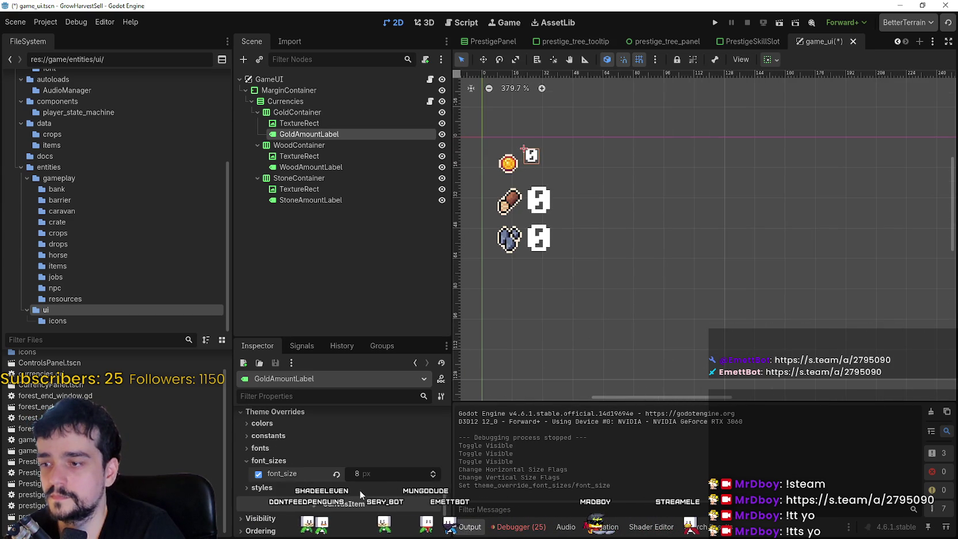
key(ctrl+s)
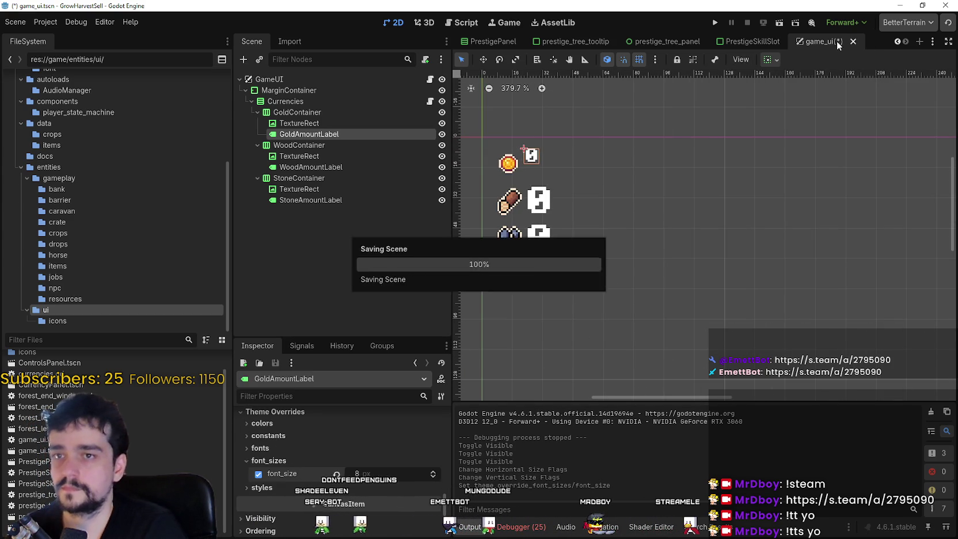
Step: Open the PrestigeTreeTooltip scene from the prestige_tree_panel scene
click(662, 41)
scroll(689, 206, down, 4)
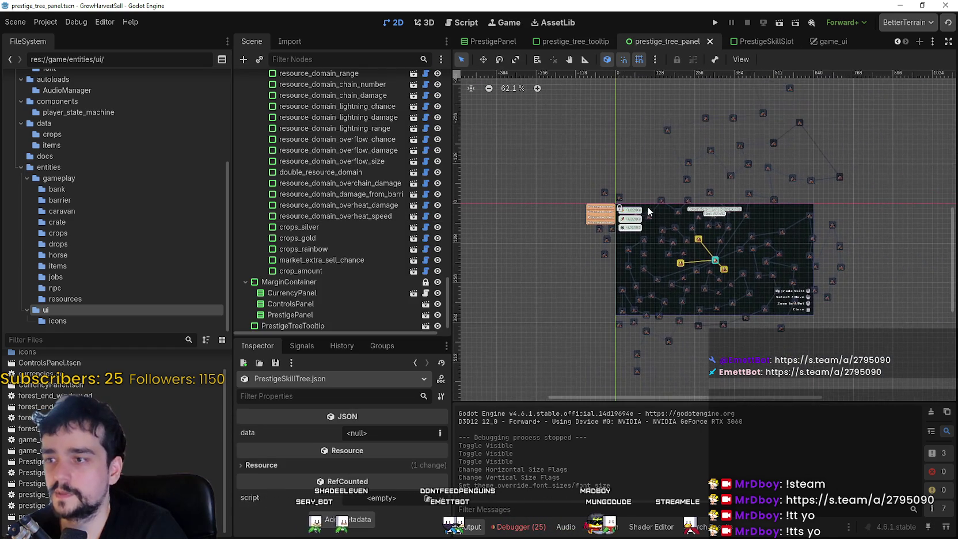
click(340, 183)
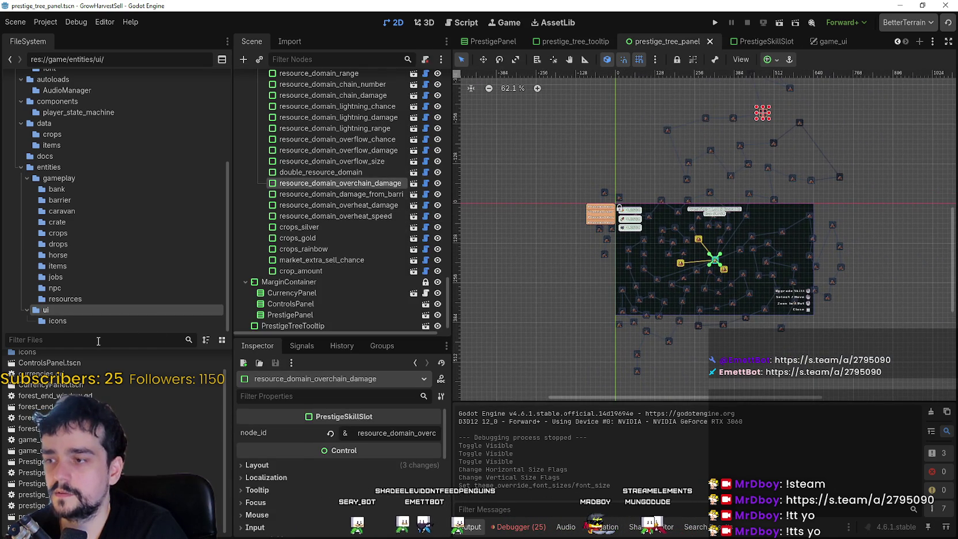
scroll(640, 226, up, 8)
scroll(546, 199, up, 7)
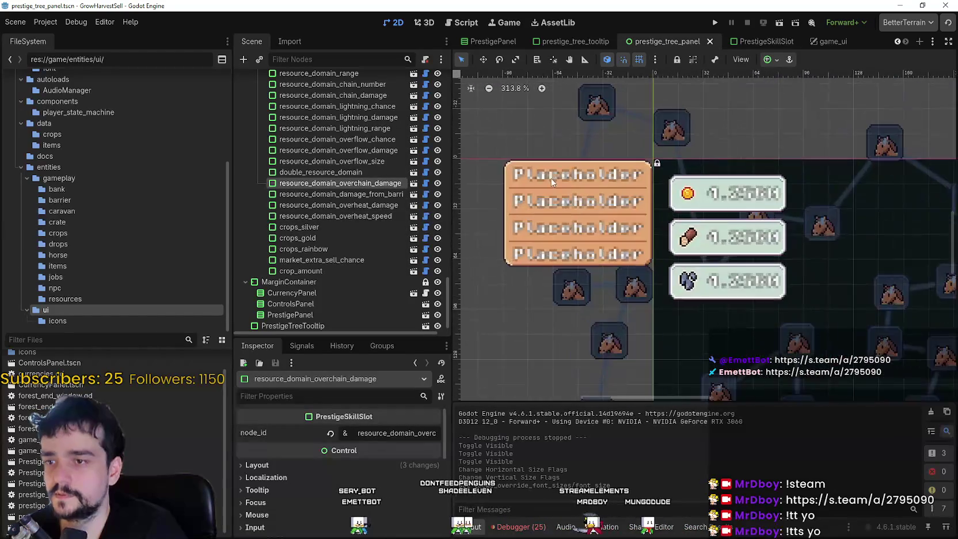
click(379, 325)
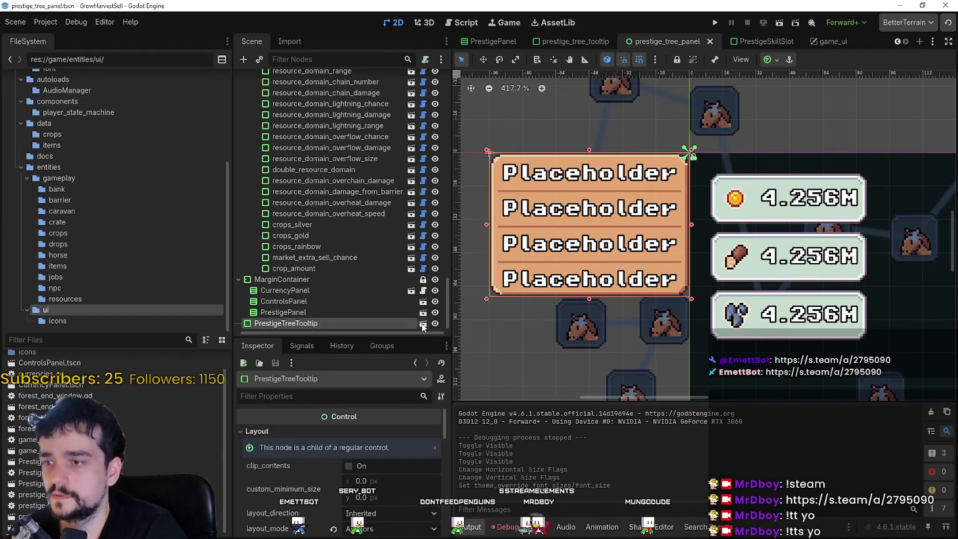
click(426, 323)
Step: Copy all of NameLabel's properties from the Inspector tools menu
click(303, 123)
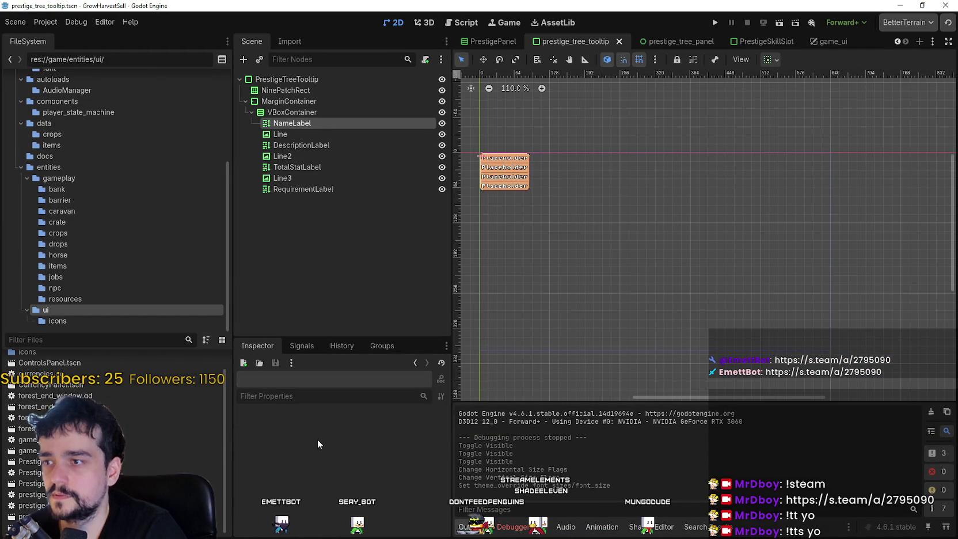
scroll(341, 475, down, 2)
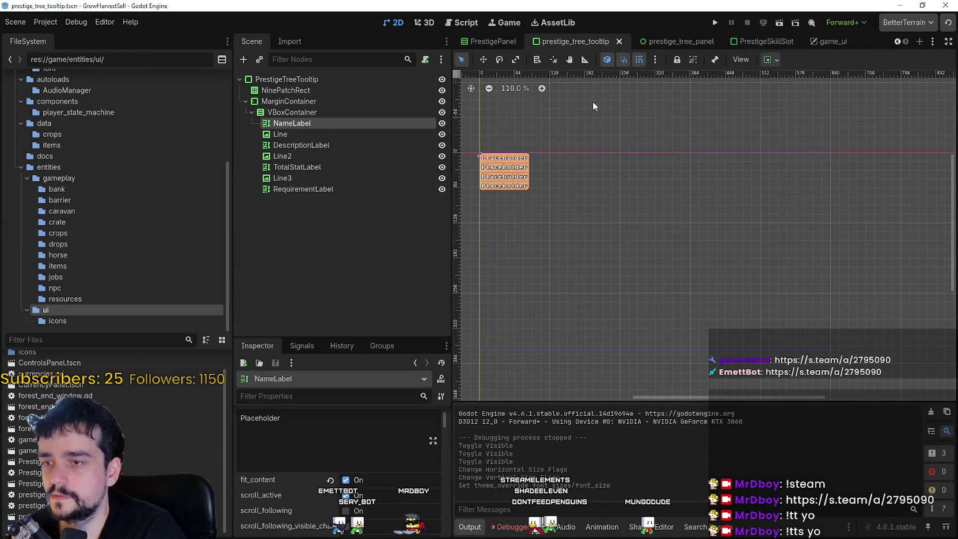
scroll(609, 183, up, 4)
scroll(609, 183, up, 1)
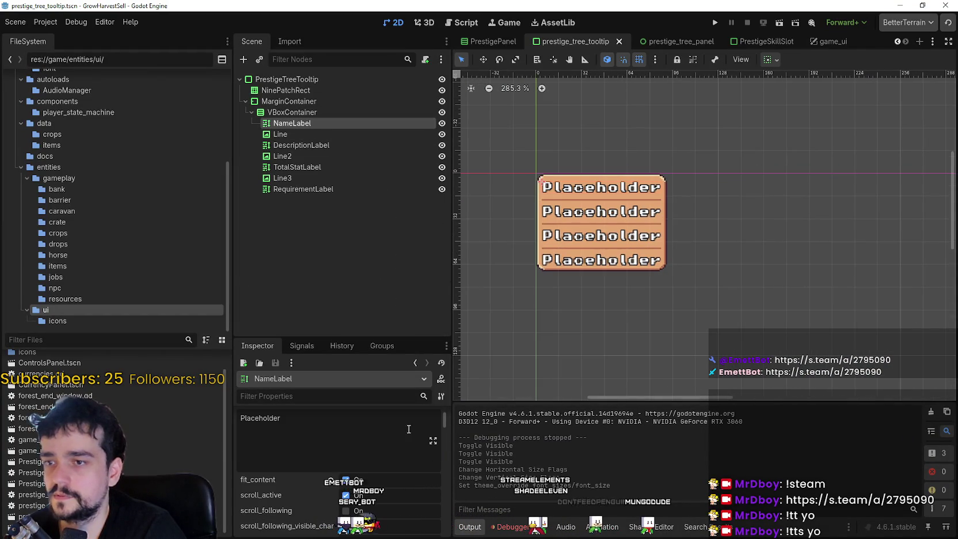
click(441, 396)
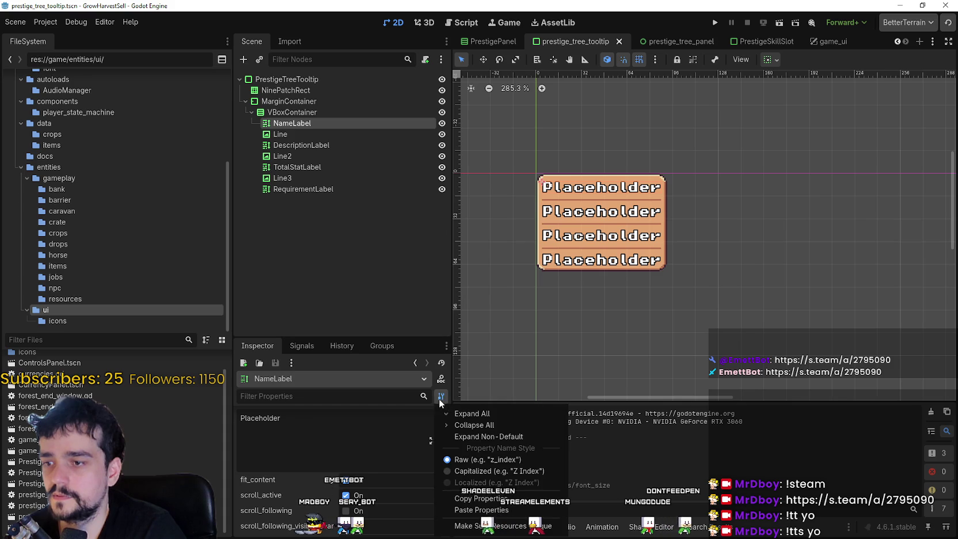
click(477, 497)
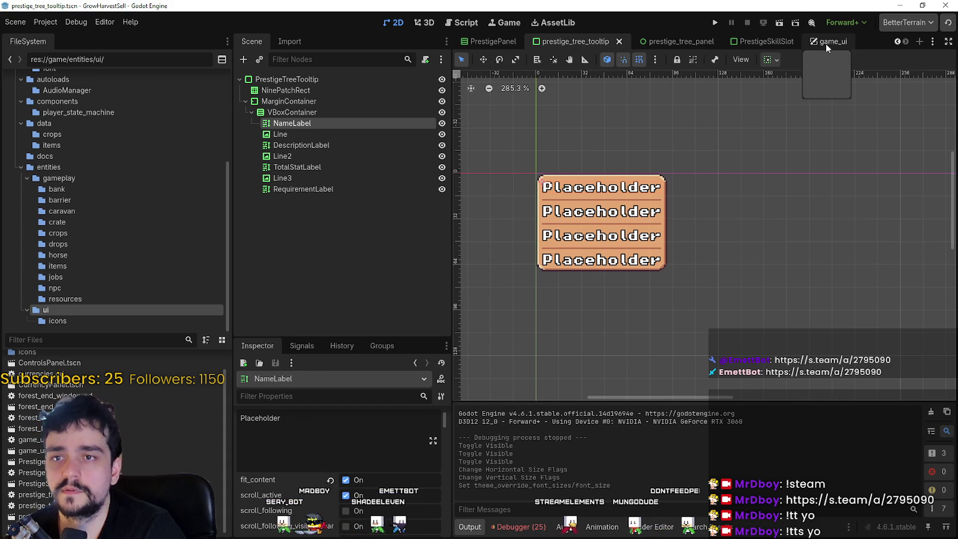
Step: In game_ui, paste the copied properties onto the gold amount label and set its text to 0
click(827, 41)
scroll(395, 432, up, 2)
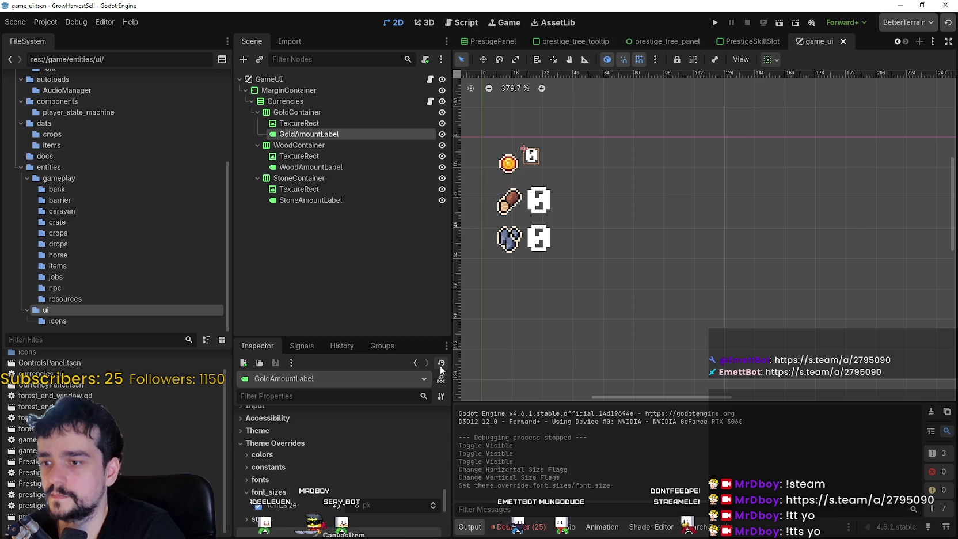
click(441, 397)
click(466, 510)
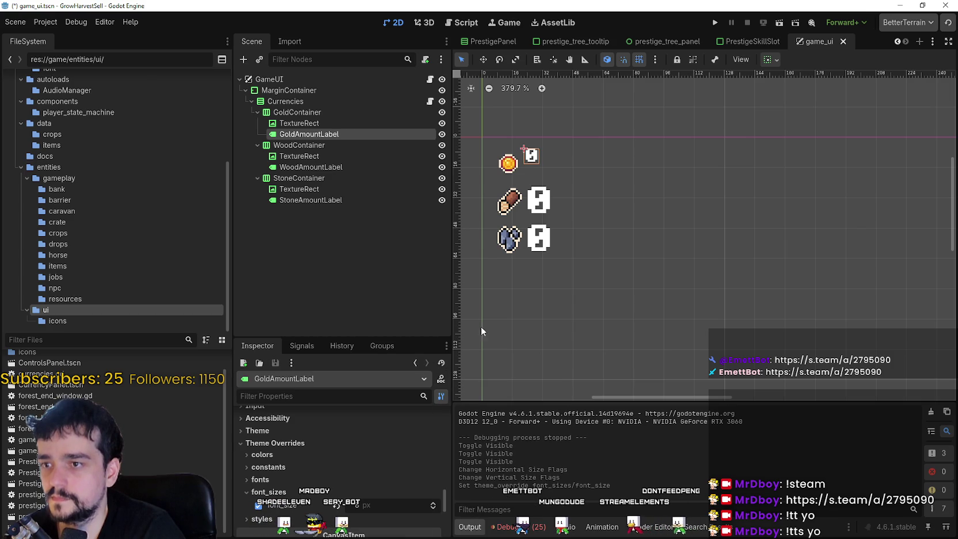
scroll(342, 473, up, 5)
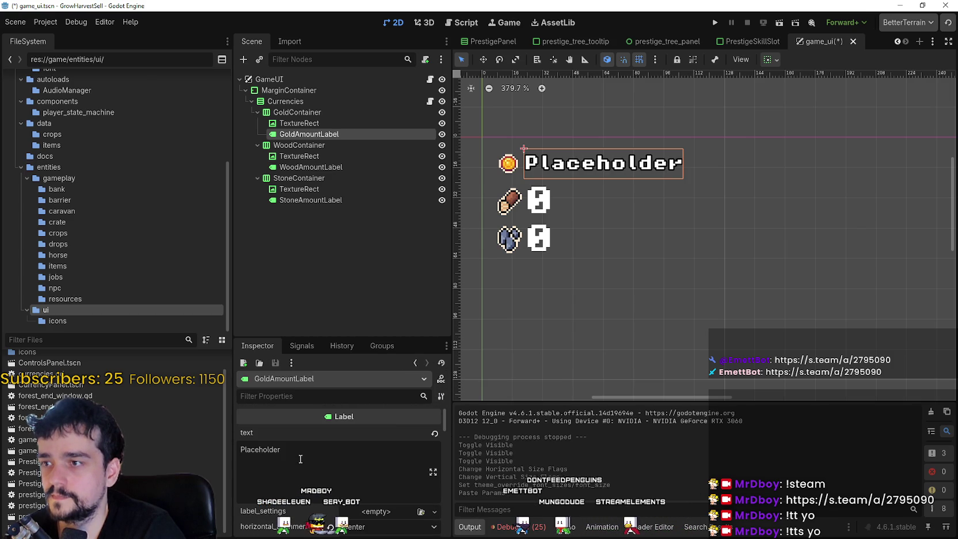
click(301, 460)
key(ctrl+a)
text(0)
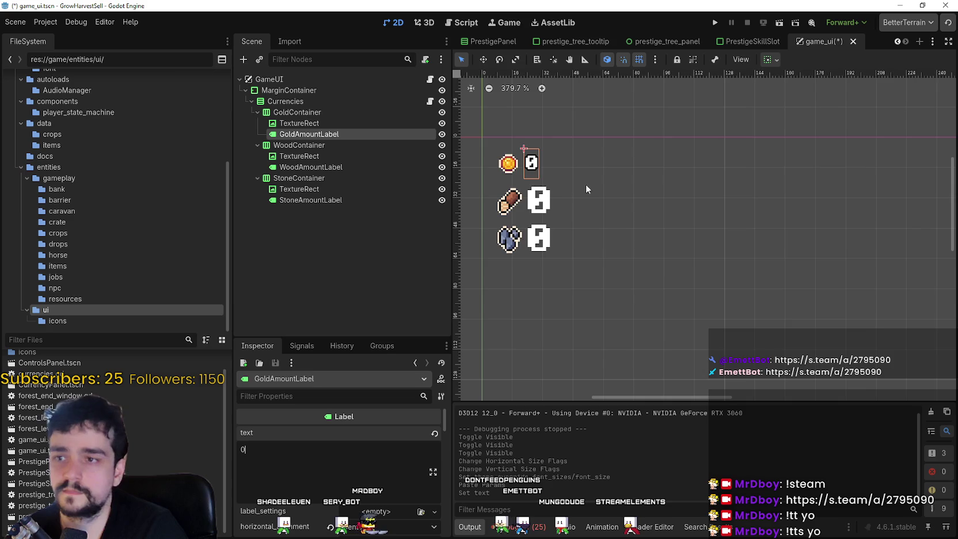
scroll(586, 197, up, 1)
Step: Paste the copied properties onto WoodAmountLabel and set its text to 0
click(345, 166)
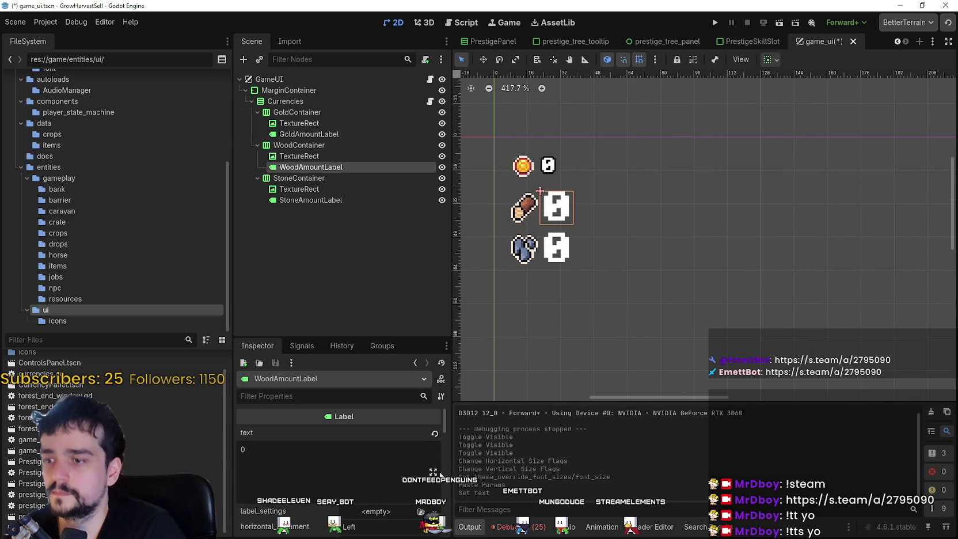
click(437, 396)
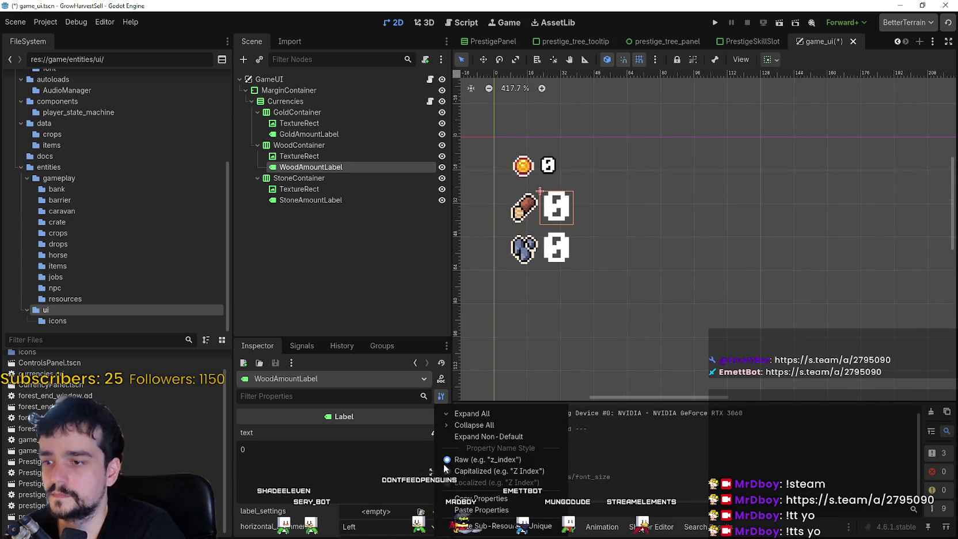
click(473, 510)
click(300, 450)
key(ctrl+a)
text(0)
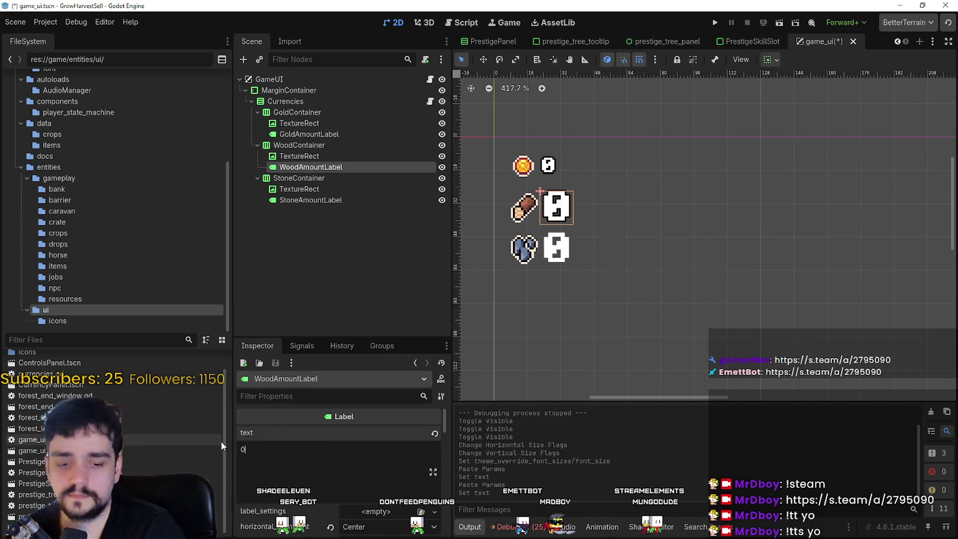
scroll(614, 211, down, 3)
scroll(614, 207, up, 3)
Step: Paste the copied properties onto StoneAmountLabel and set its text to 0
click(413, 199)
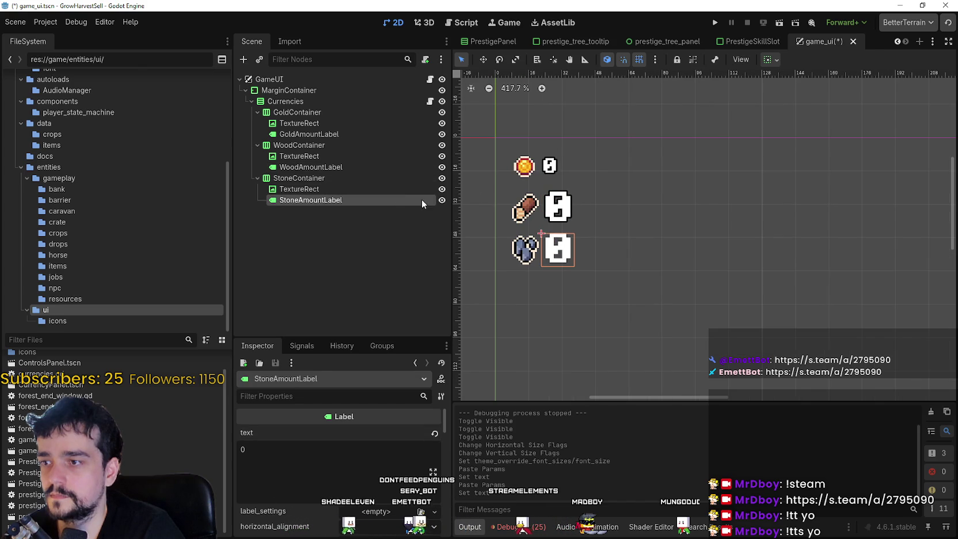
click(441, 396)
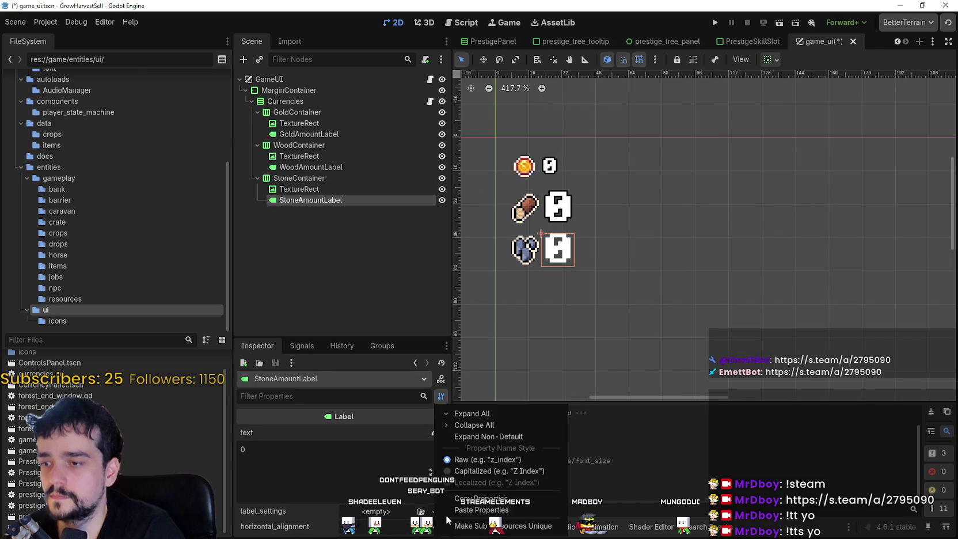
click(478, 510)
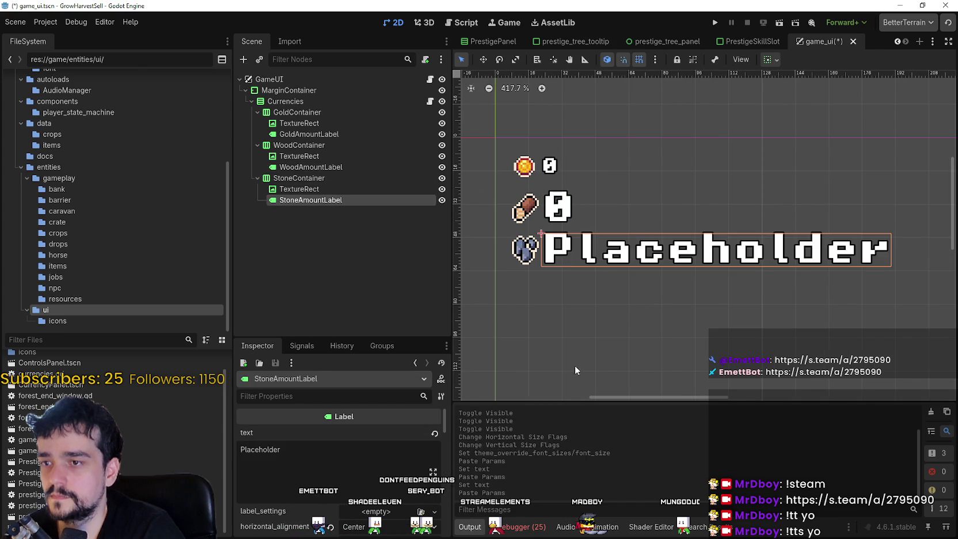
scroll(617, 322, down, 3)
drag(285, 449, 180, 442)
text(0)
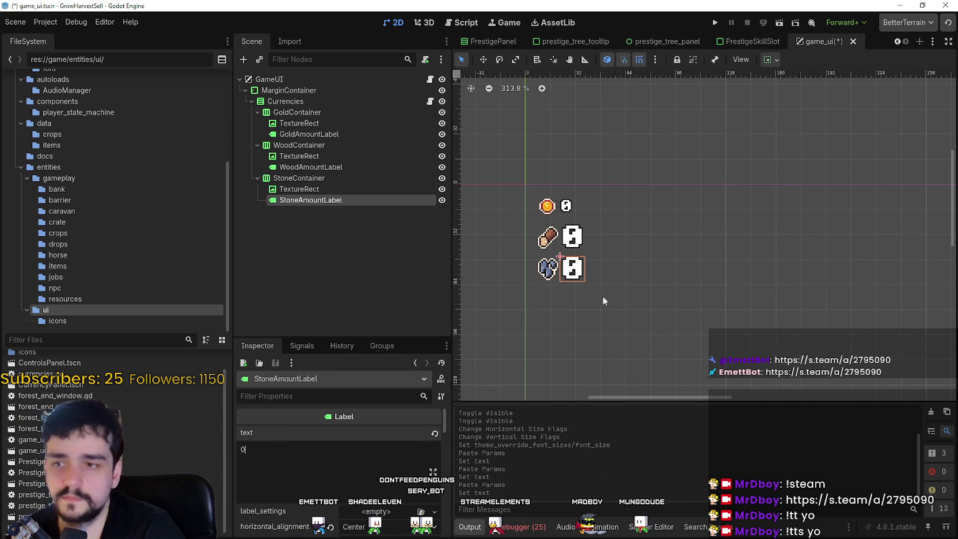
Step: Recentre the view on the currency labels and save game_ui
scroll(609, 282, down, 1)
mouse_move(610, 283)
mouse_down()
mouse_move(523, 243)
mouse_move(625, 249)
mouse_up()
scroll(578, 181, up, 3)
mouse_move(629, 296)
mouse_down()
mouse_move(655, 253)
mouse_move(623, 235)
mouse_up()
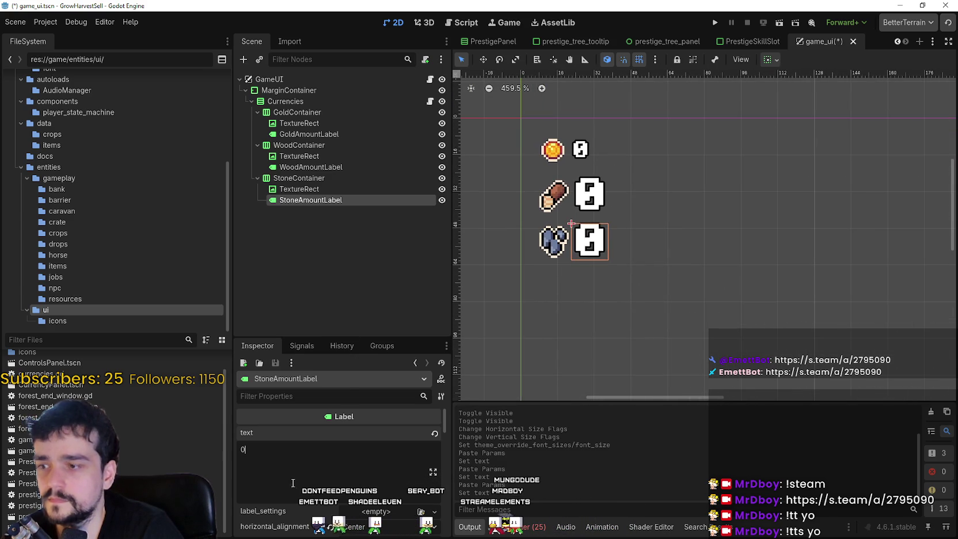
scroll(635, 164, down, 1)
key(ctrl+s)
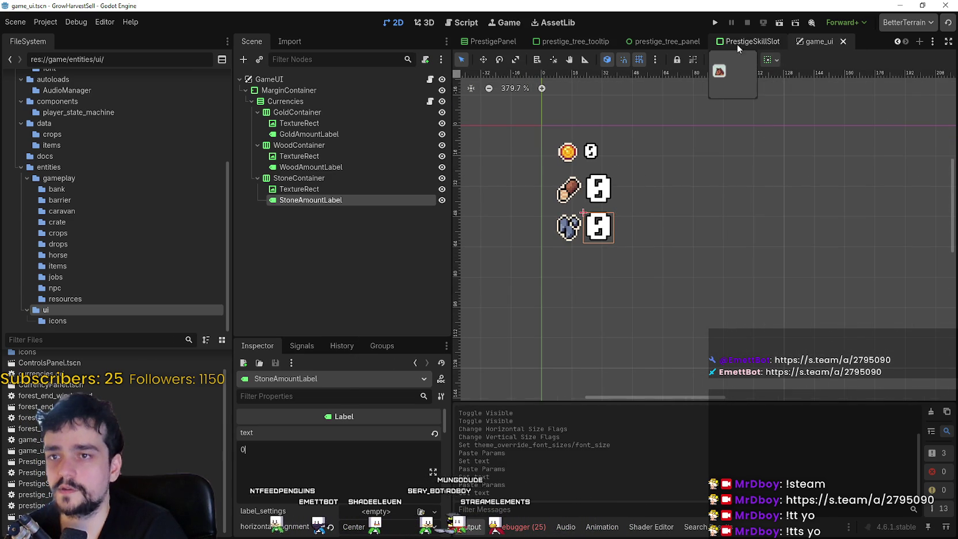
Step: Copy the CurrencyPanel node from the prestige_tree_panel scene
click(649, 42)
scroll(666, 205, down, 2)
scroll(666, 205, up, 2)
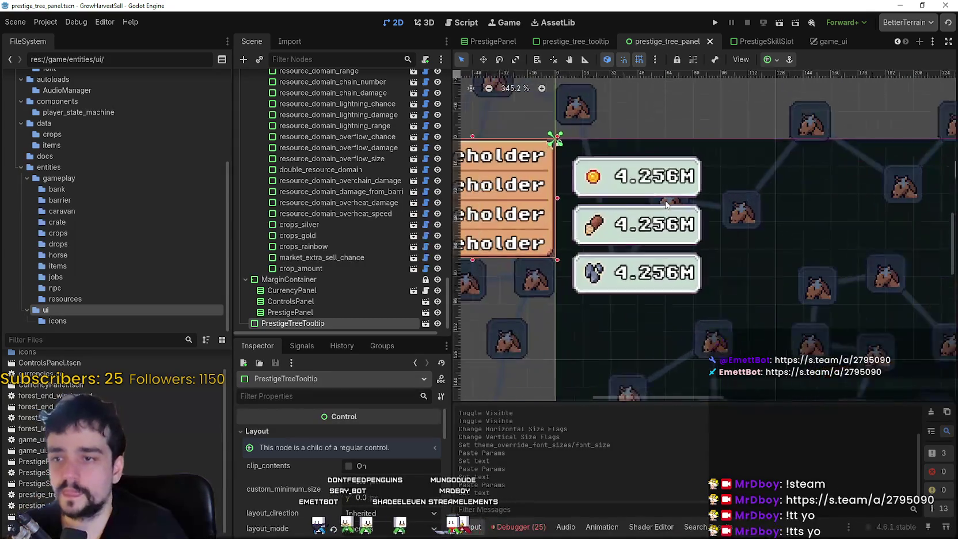
scroll(666, 204, up, 1)
scroll(304, 116, up, 4)
drag(444, 297, 442, 334)
click(347, 307)
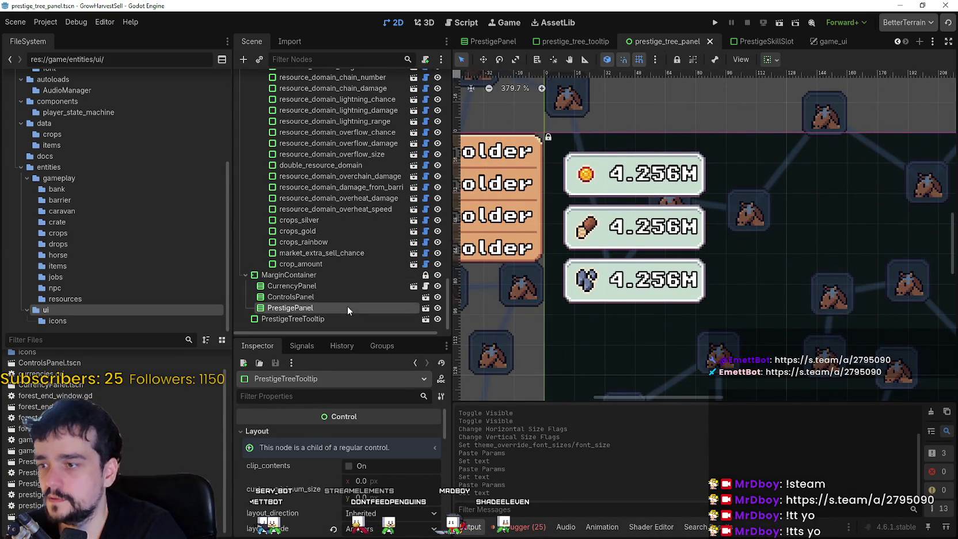
click(322, 275)
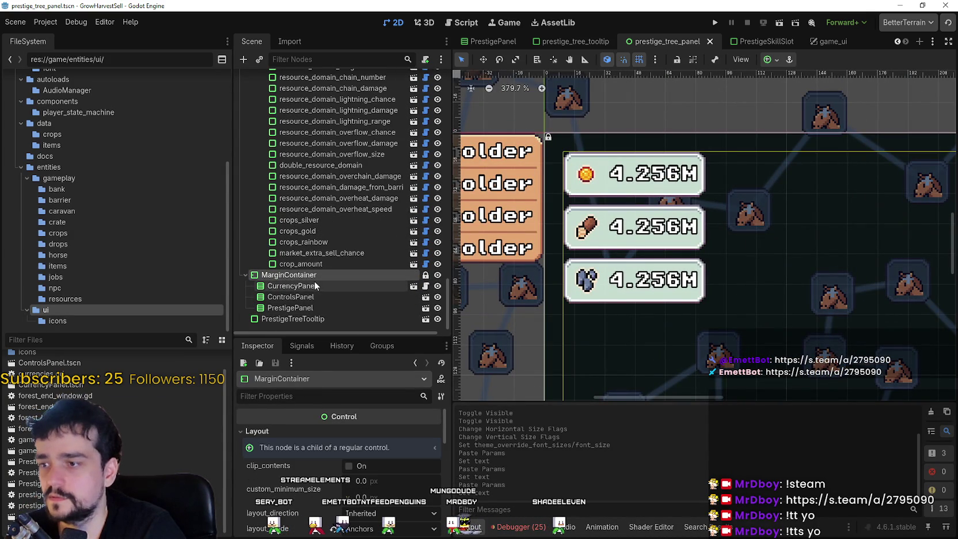
click(314, 284)
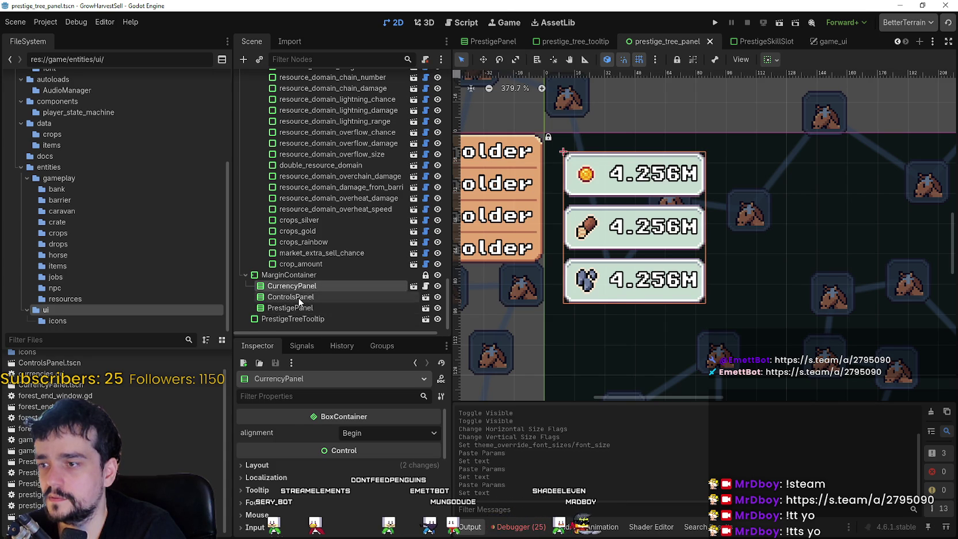
right_click(300, 286)
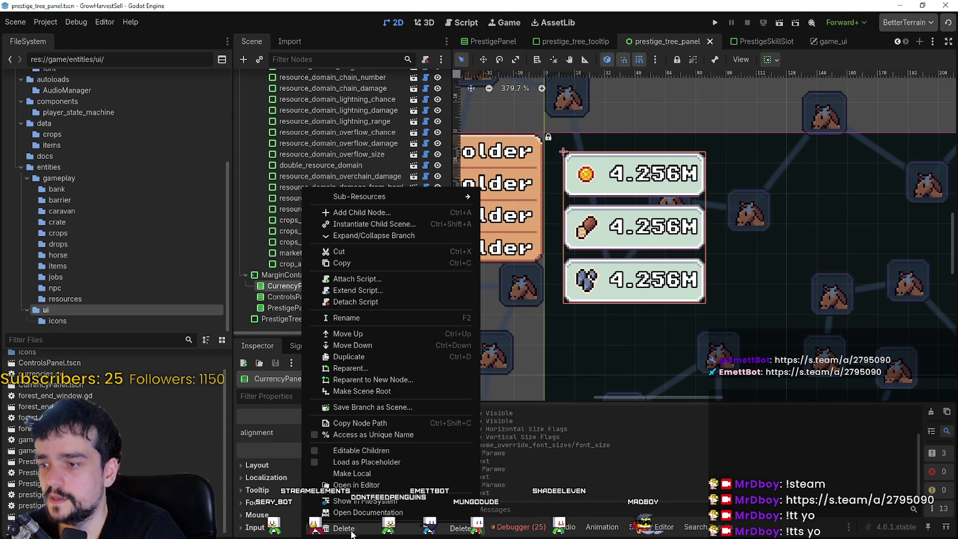
click(352, 263)
Step: Paste CurrencyPanel under game_ui's MarginContainer and move it above Currencies
click(828, 43)
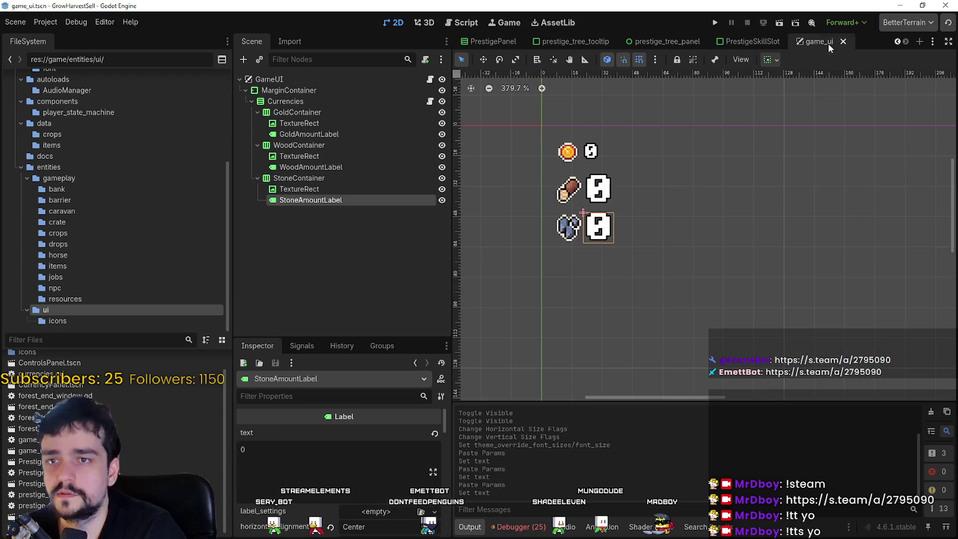
click(297, 145)
click(300, 124)
click(296, 105)
right_click(295, 91)
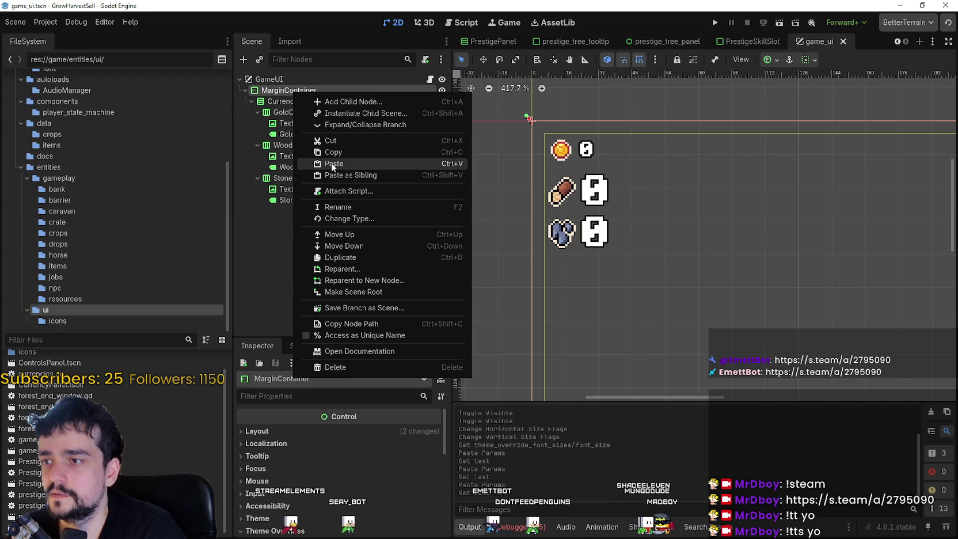
click(331, 164)
mouse_move(288, 213)
mouse_down()
mouse_move(301, 103)
mouse_move(305, 111)
mouse_up()
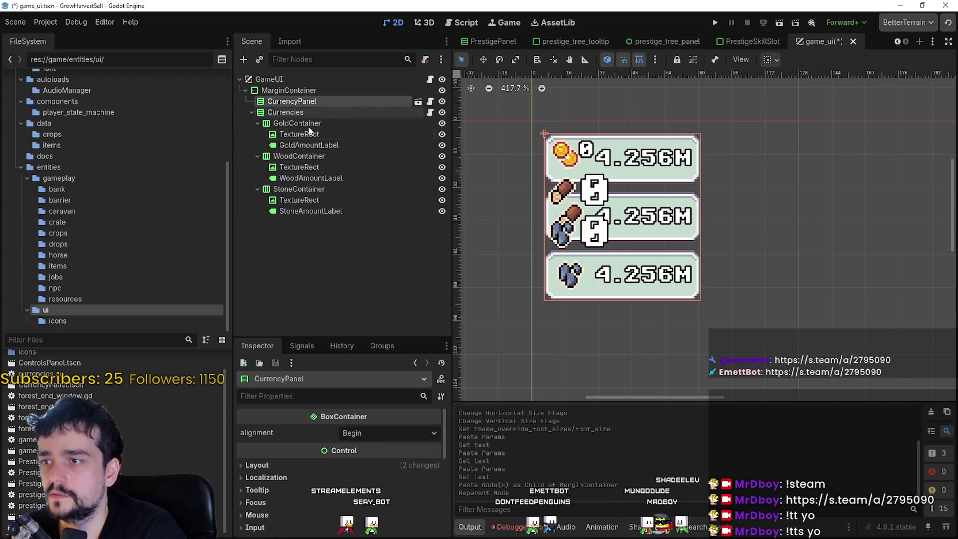
click(262, 114)
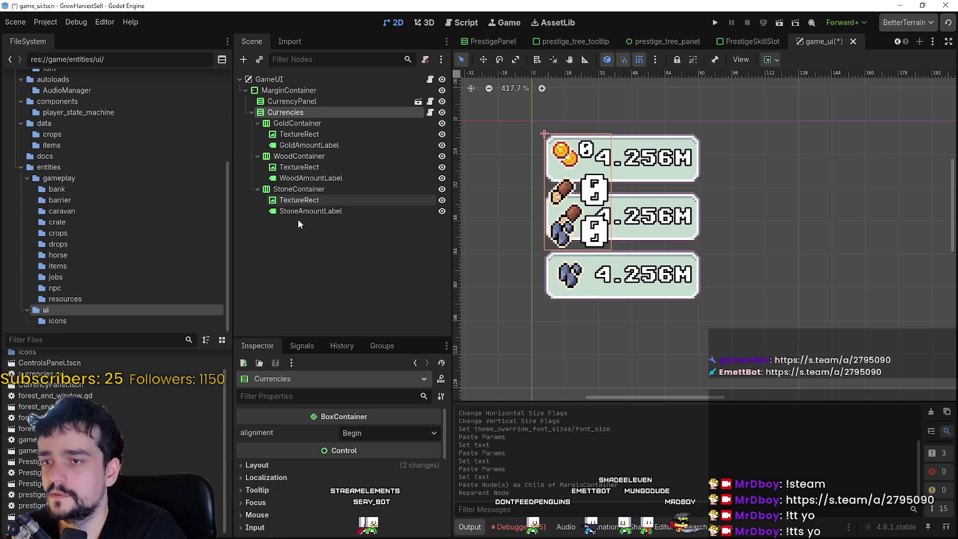
click(292, 189)
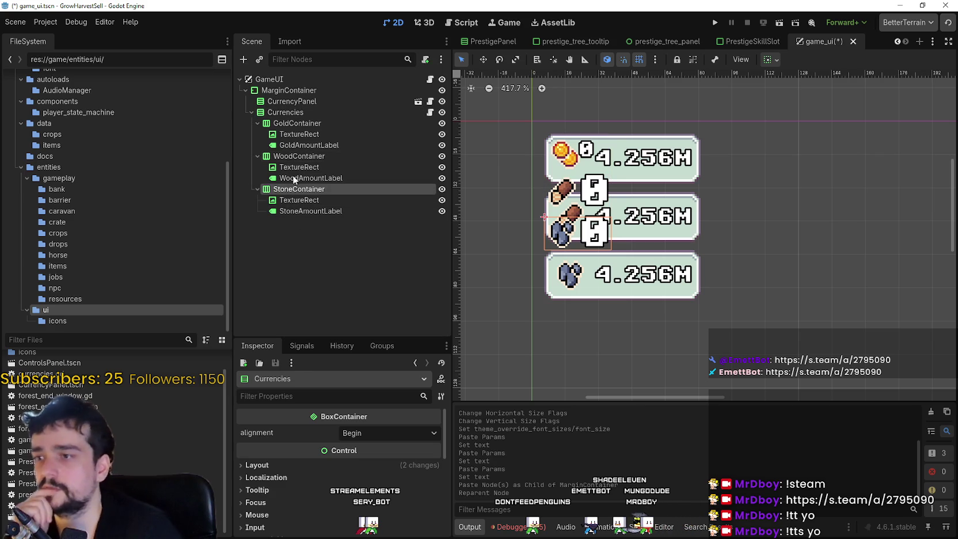
click(293, 101)
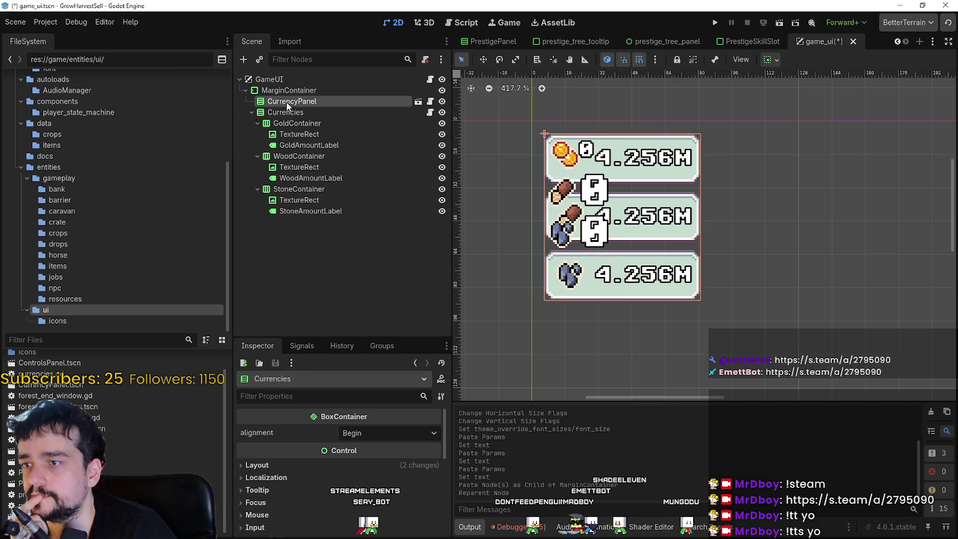
Step: Delete the Currencies node from game_ui and save the scene
click(251, 112)
right_click(321, 114)
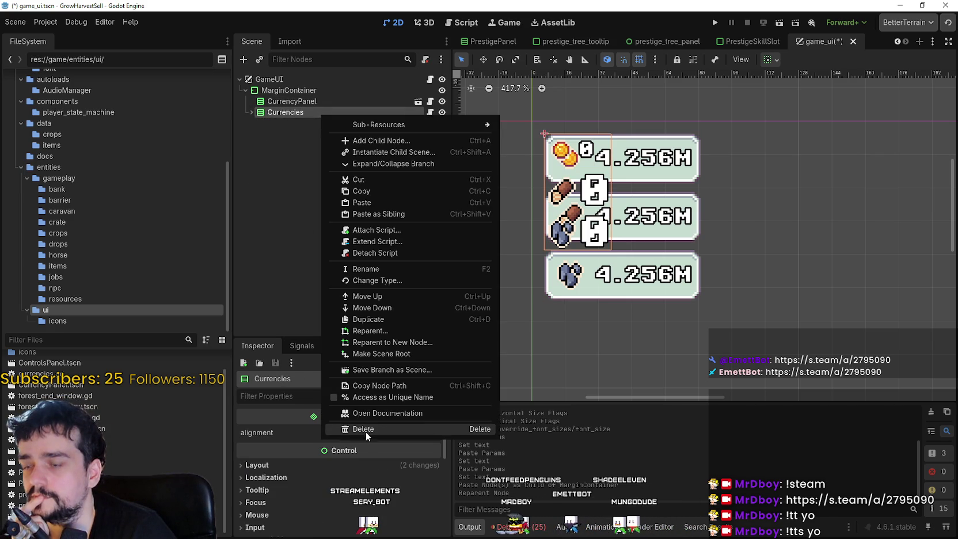
click(364, 430)
click(445, 279)
scroll(627, 231, down, 3)
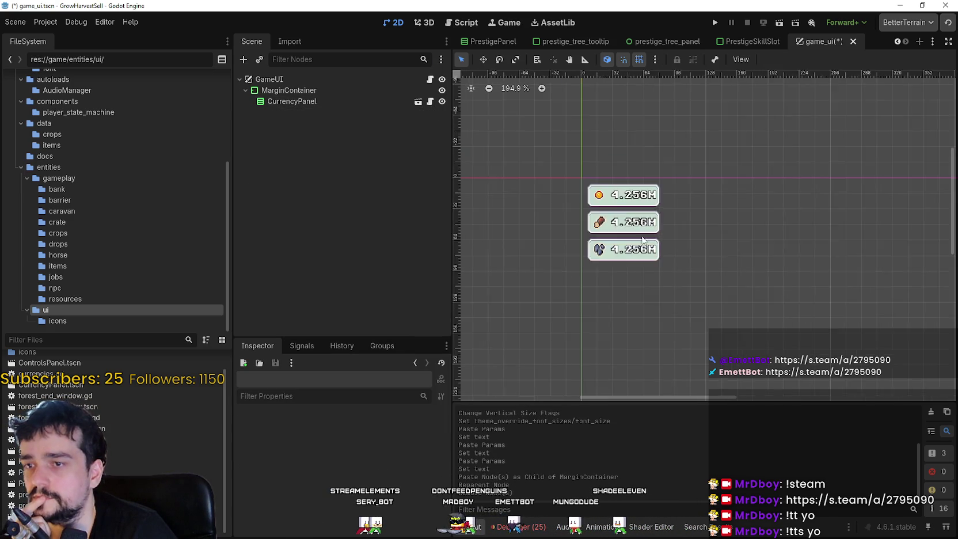
scroll(575, 216, down, 3)
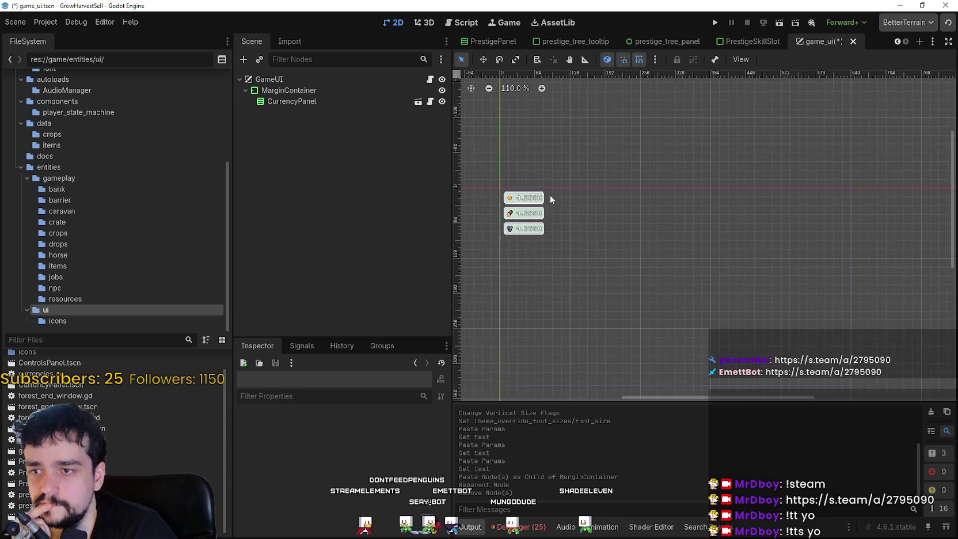
scroll(591, 179, up, 3)
key(ctrl+s)
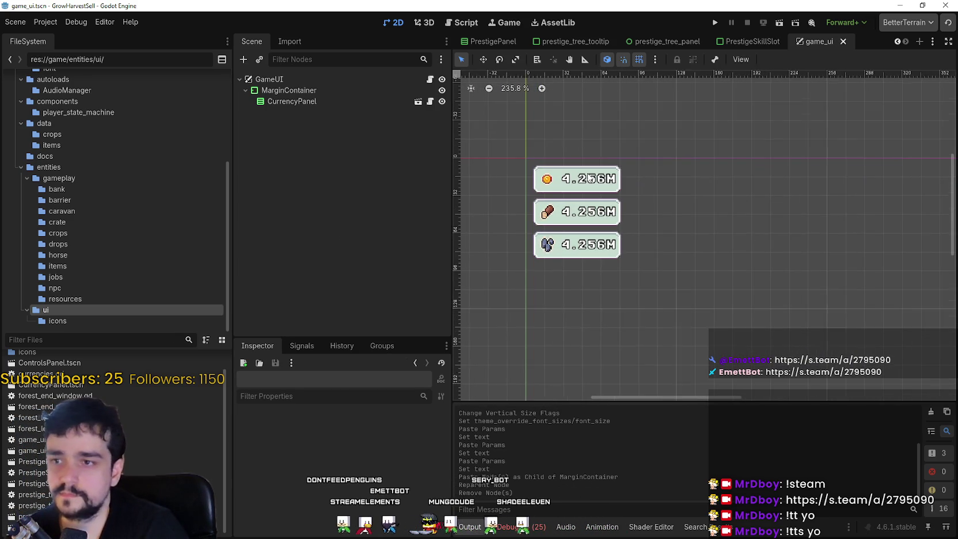
Step: Open the currencies.gd script attached to CurrencyPanel
click(318, 100)
scroll(574, 192, up, 2)
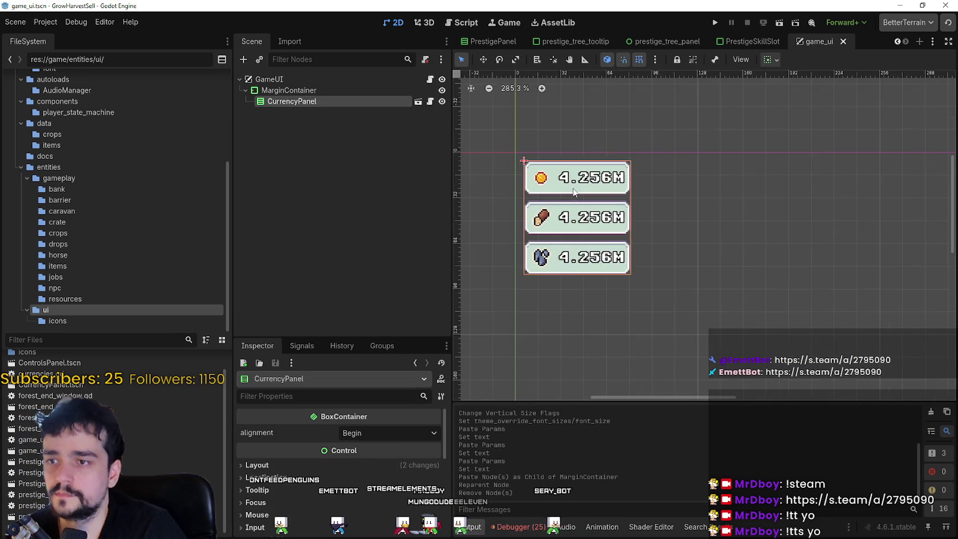
scroll(574, 190, up, 1)
scroll(606, 241, up, 1)
scroll(606, 241, down, 1)
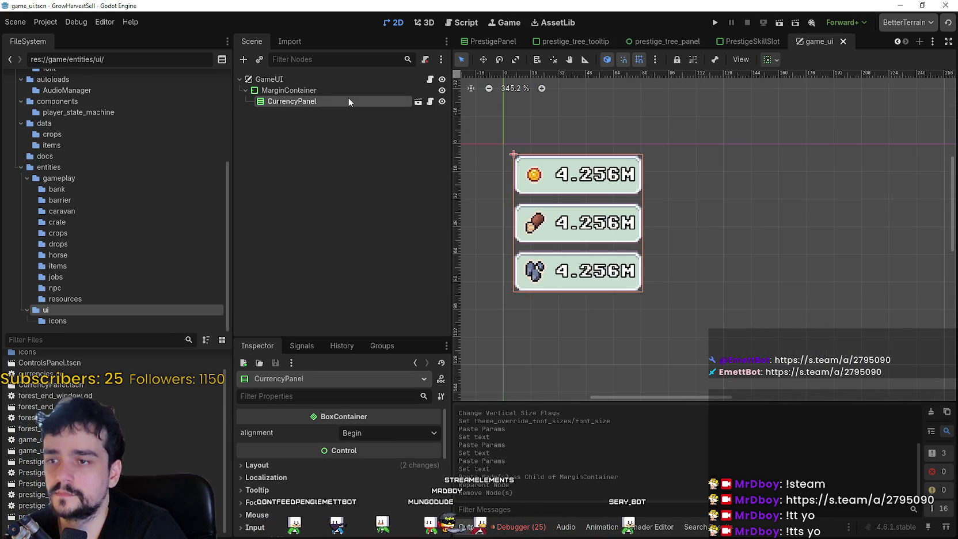
click(431, 102)
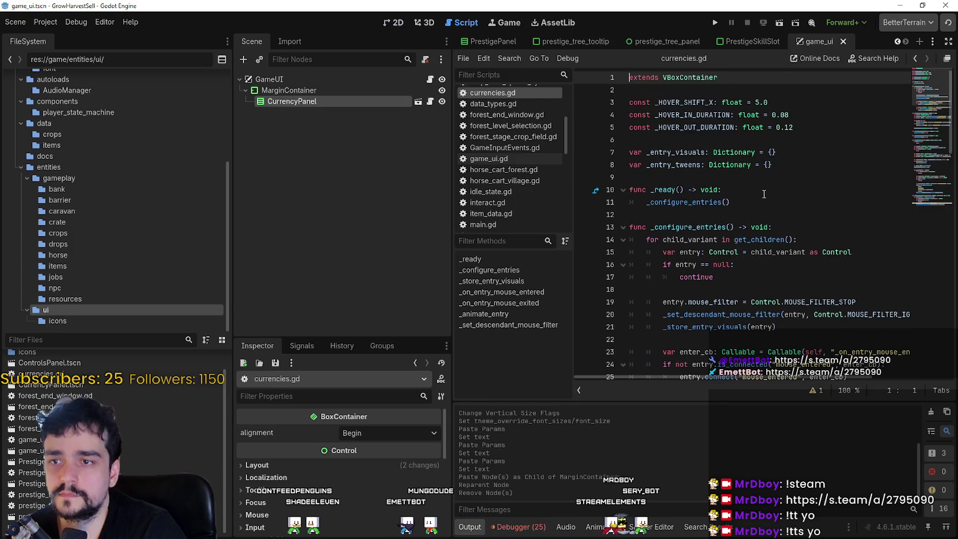
Step: Read through currencies.gd, including the _store_entry_visuals function
scroll(765, 194, down, 3)
scroll(773, 339, down, 3)
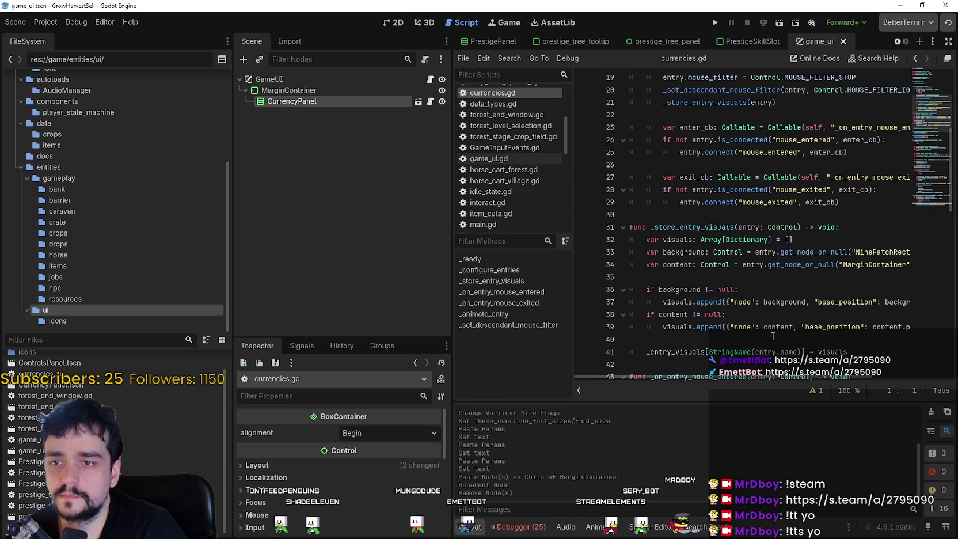
scroll(731, 288, down, 2)
click(713, 152)
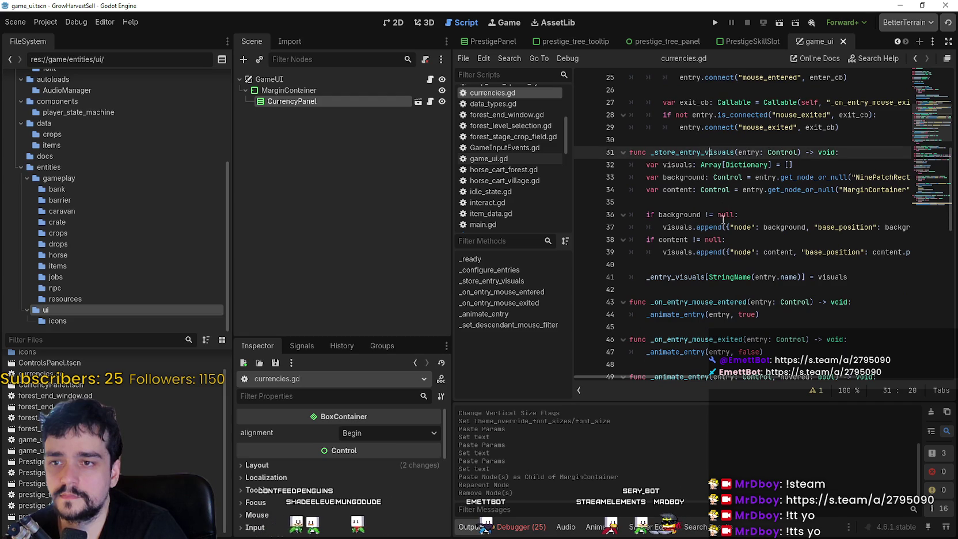
scroll(713, 152, down, 9)
scroll(933, 175, down, 5)
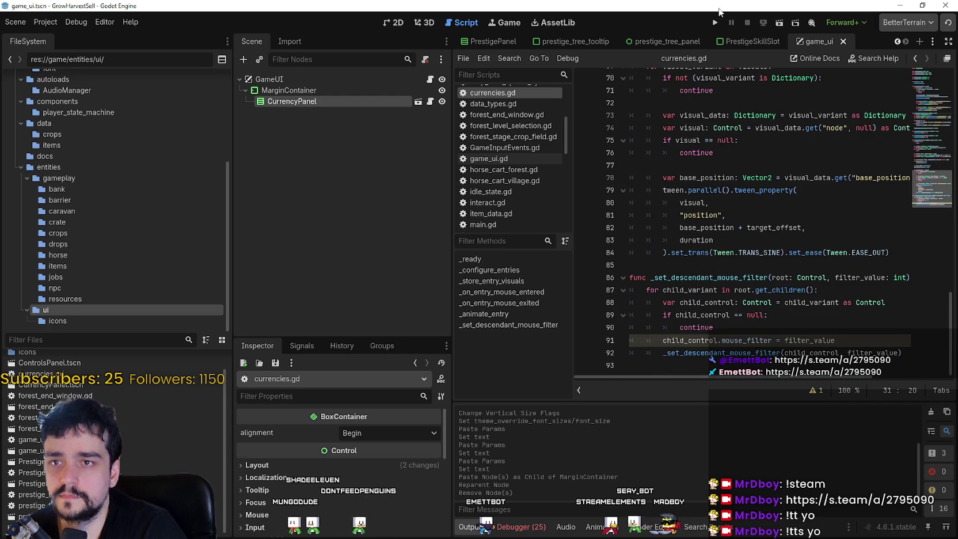
Step: Run the game, check the gold, wood and stone panel in the village, then stop it
click(715, 22)
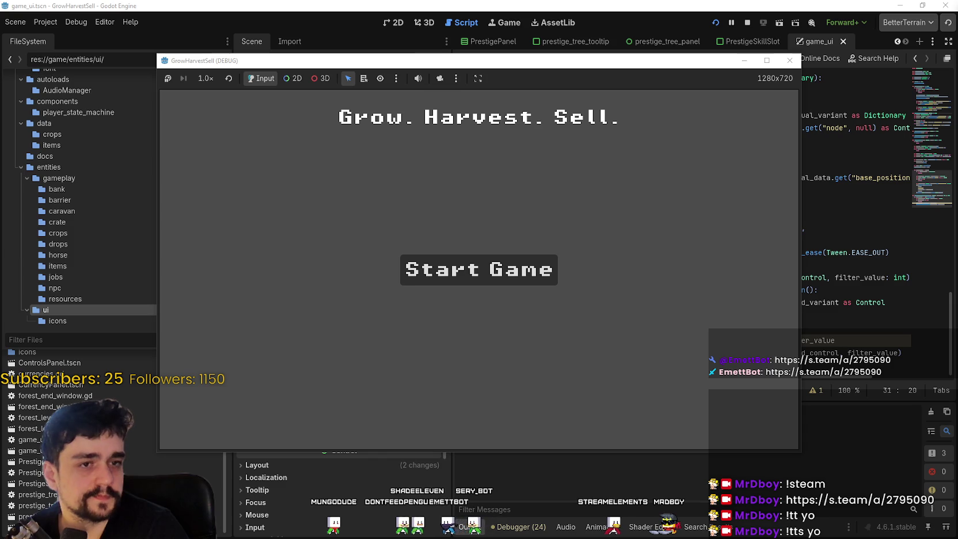
click(479, 270)
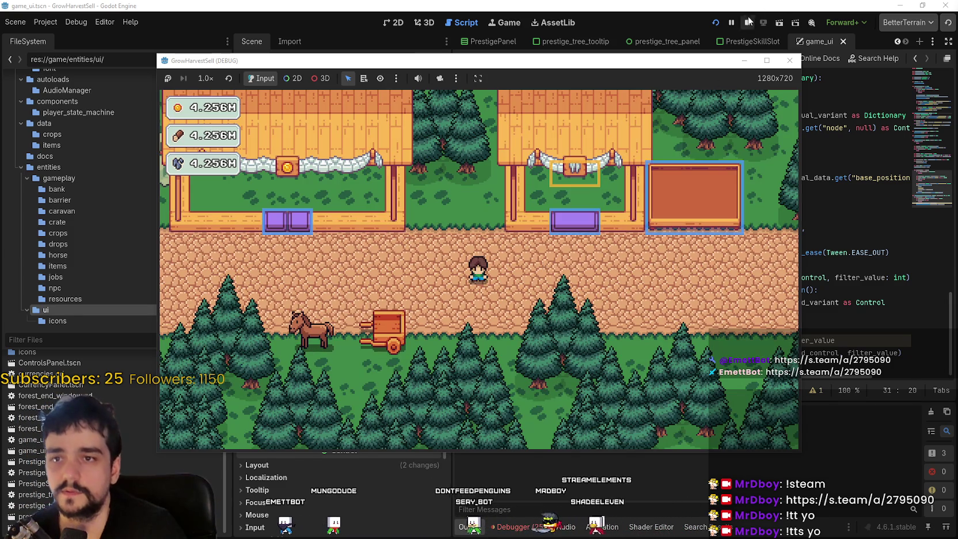
key(F8)
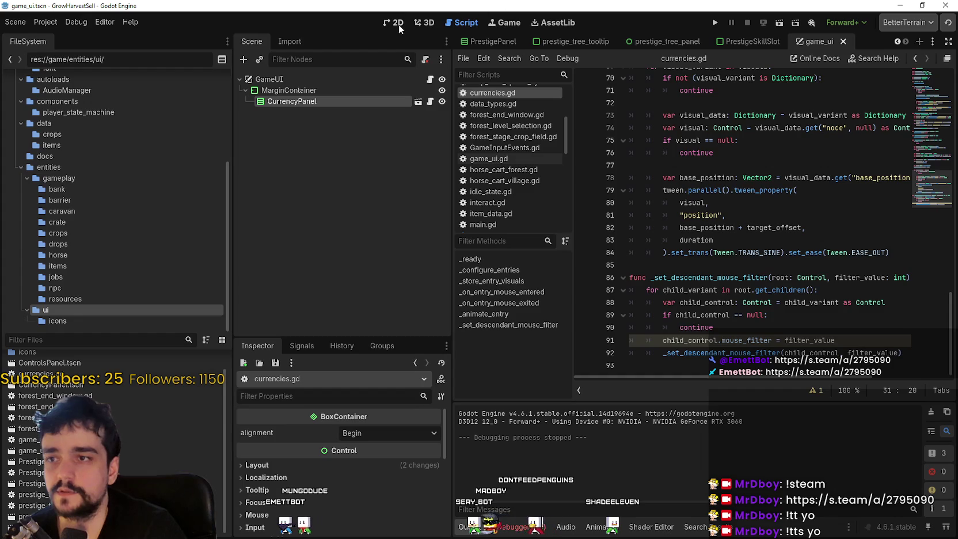
Step: Return to the 2D editor and inspect the MarginContainer and CurrencyPanel nodes
click(401, 25)
scroll(704, 236, down, 2)
scroll(611, 228, up, 1)
scroll(608, 229, down, 2)
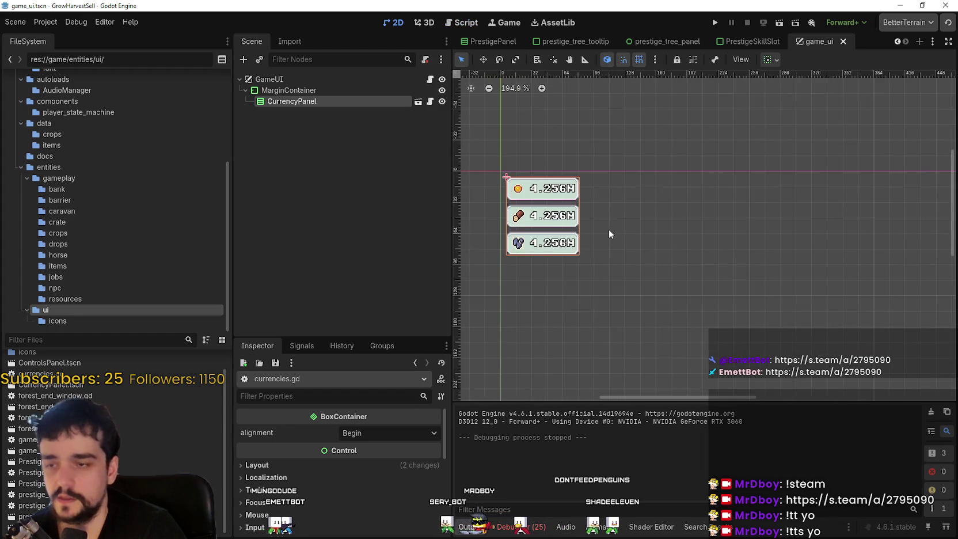
scroll(609, 229, down, 1)
click(288, 90)
click(355, 126)
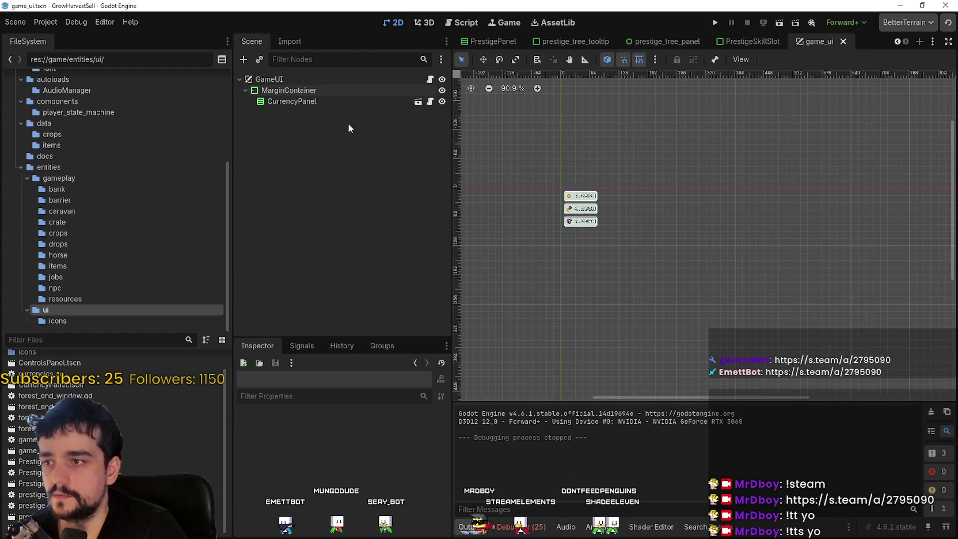
click(320, 101)
scroll(632, 217, down, 1)
click(338, 91)
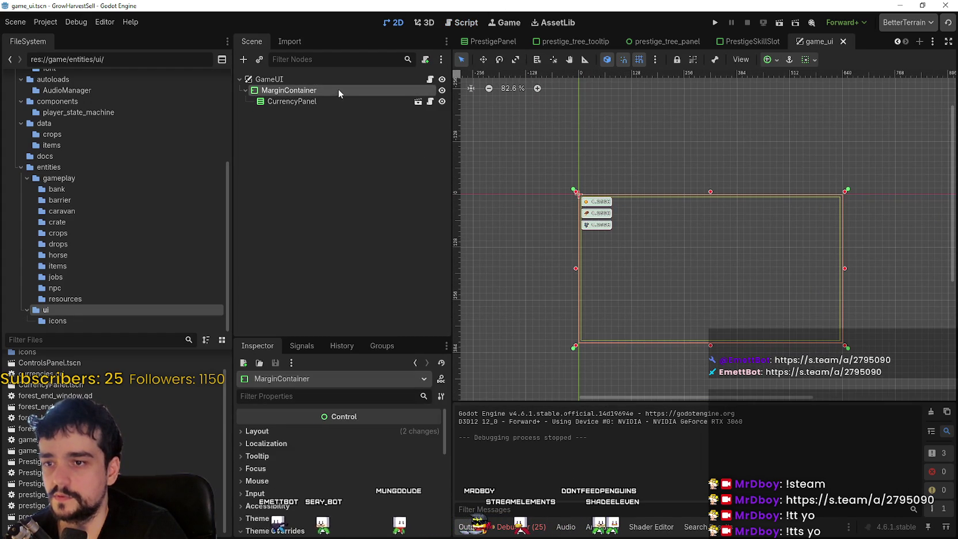
click(307, 102)
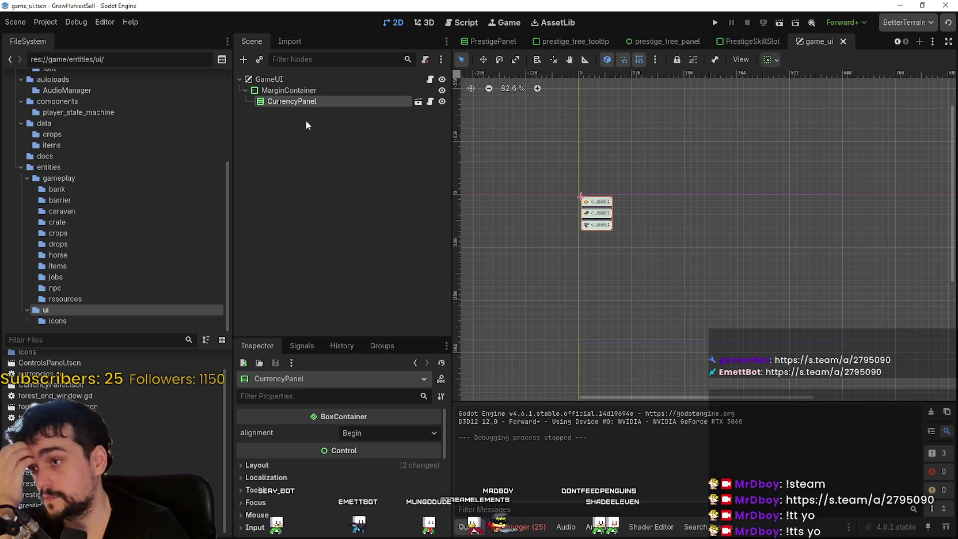
click(310, 90)
Step: Select the CurrencyPanel and switch to Move mode with W
scroll(725, 214, down, 4)
scroll(711, 222, up, 6)
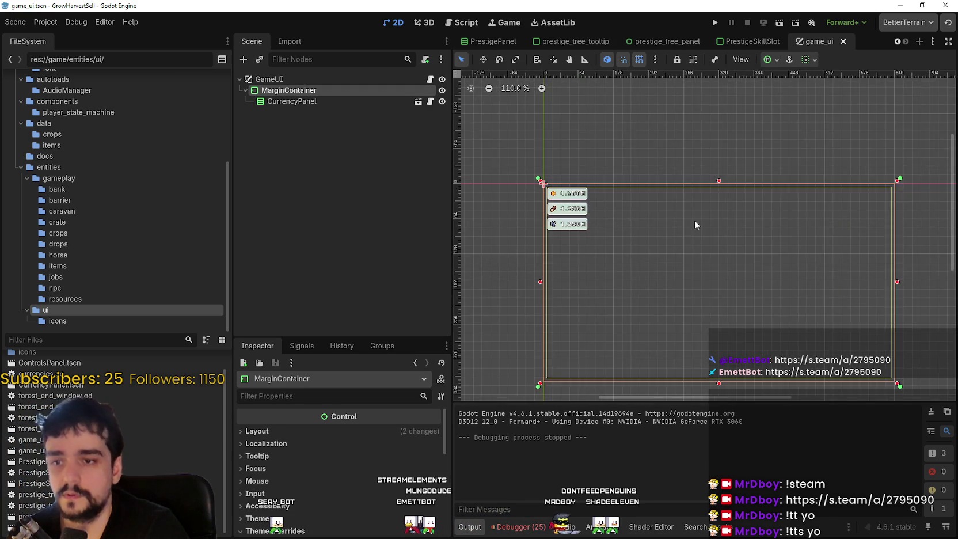
scroll(697, 226, down, 1)
click(273, 101)
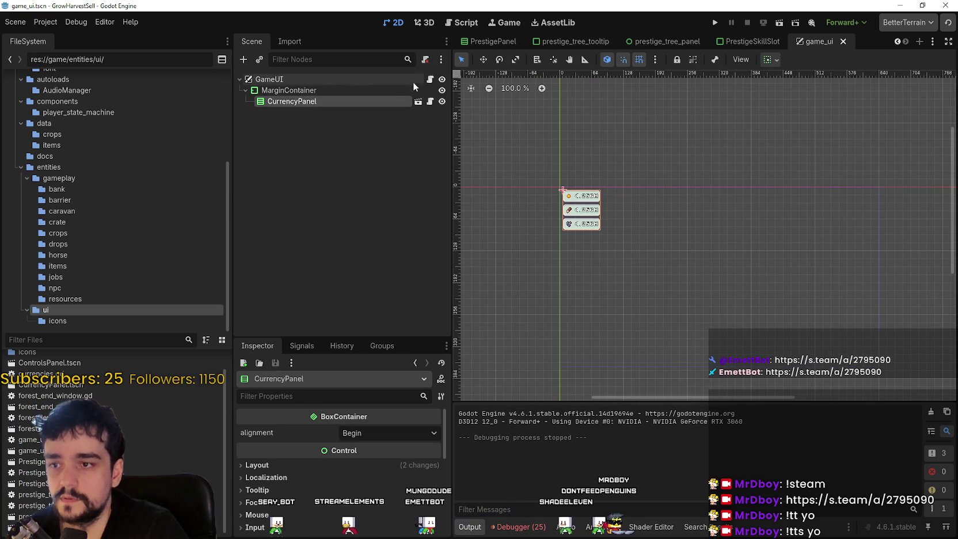
scroll(551, 152, up, 5)
key(w)
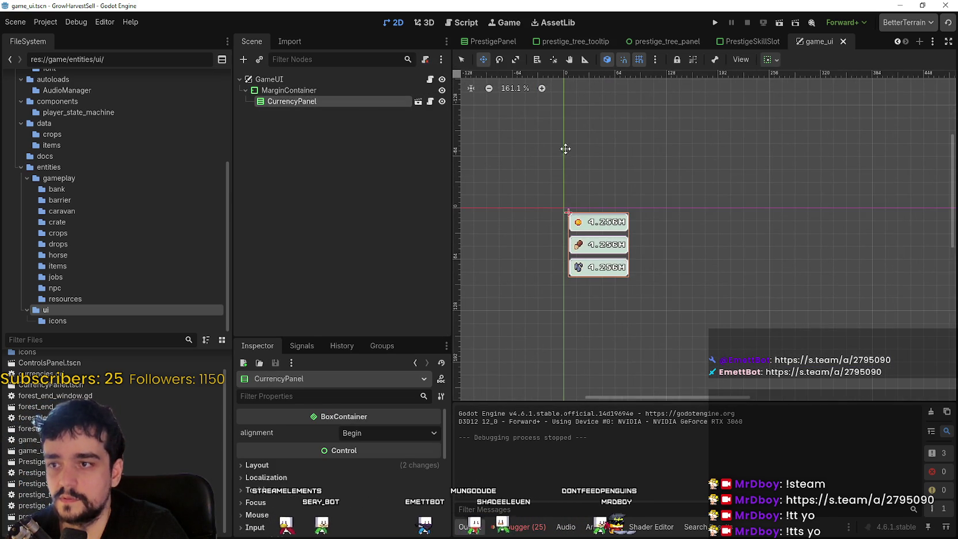
scroll(518, 132, down, 4)
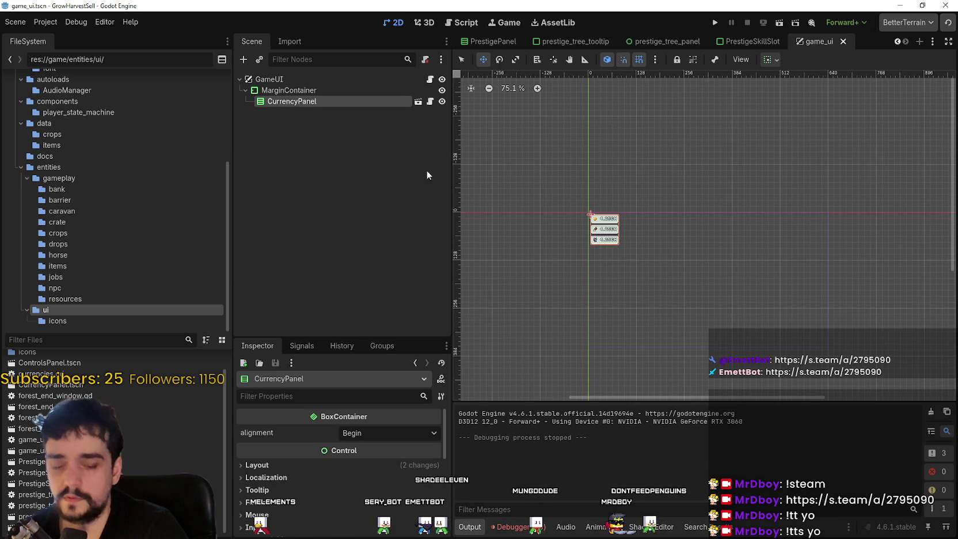
Step: Duplicate the CurrencyPanel, undo it, and bring up the MarginContainer's node actions
key(ctrl+d)
scroll(573, 148, up, 6)
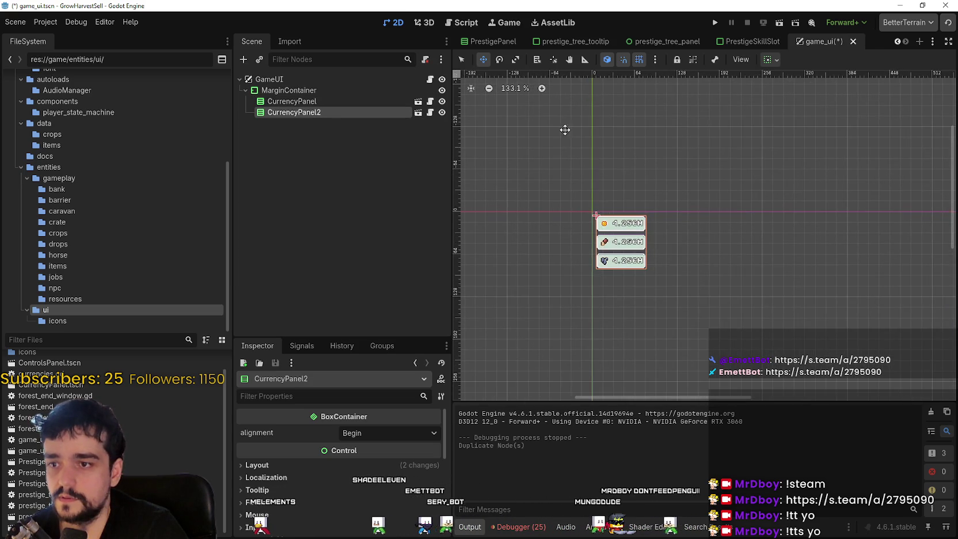
scroll(573, 148, down, 3)
key(ctrl+z)
right_click(318, 92)
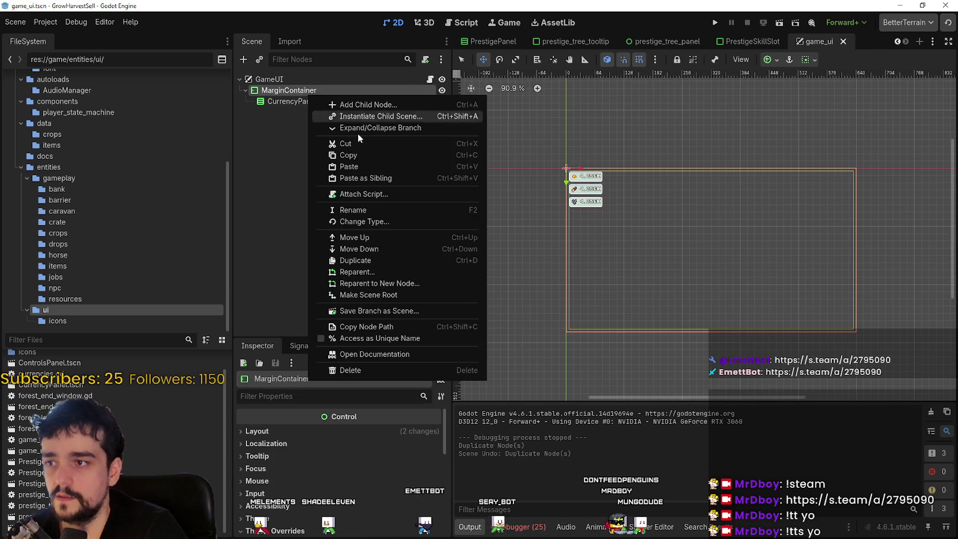
Step: Add a VBoxContainer child under MarginContainer, placed above CurrencyPanel
click(394, 108)
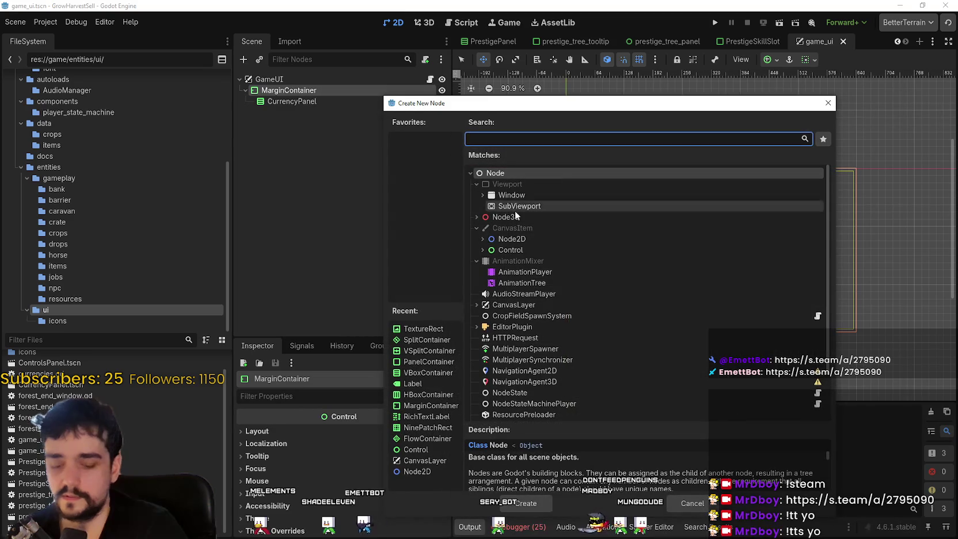
text(vbox)
click(538, 230)
click(518, 502)
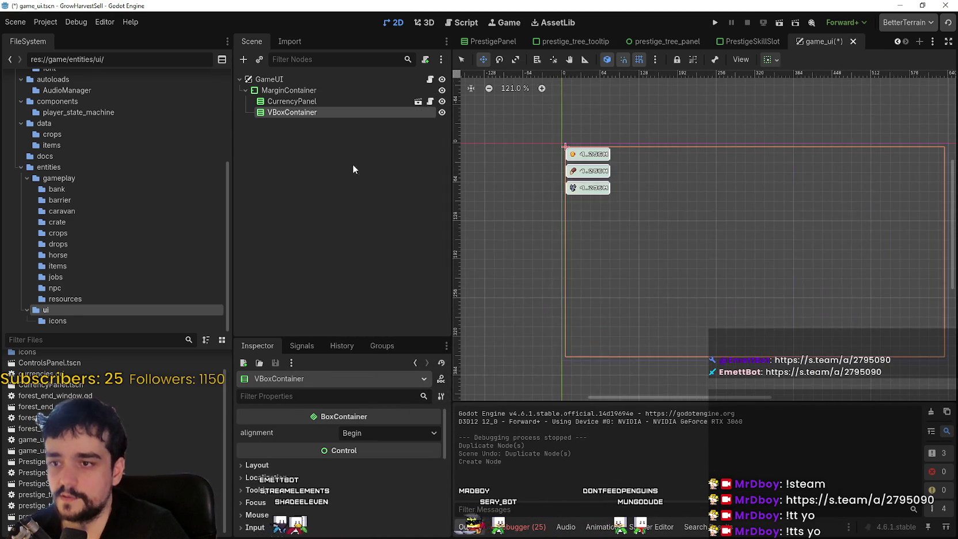
drag(291, 113, 294, 97)
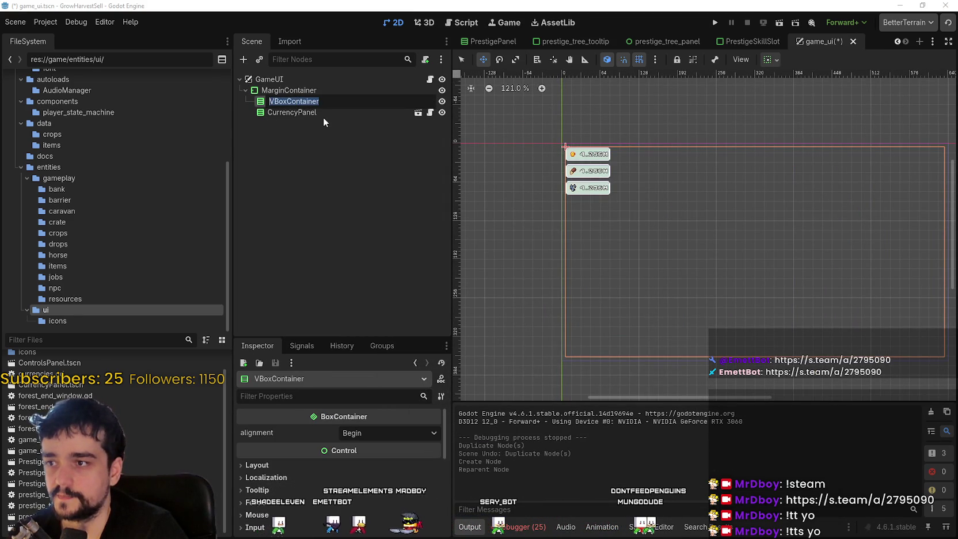
Step: Name the new container Panels and move CurrencyPanel inside it
text(Stats)
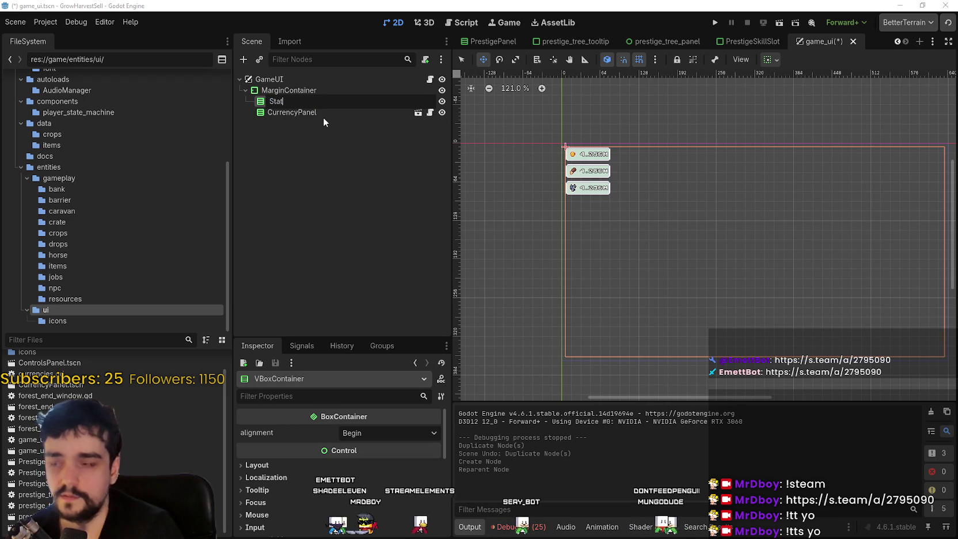
key(Return)
click(316, 102)
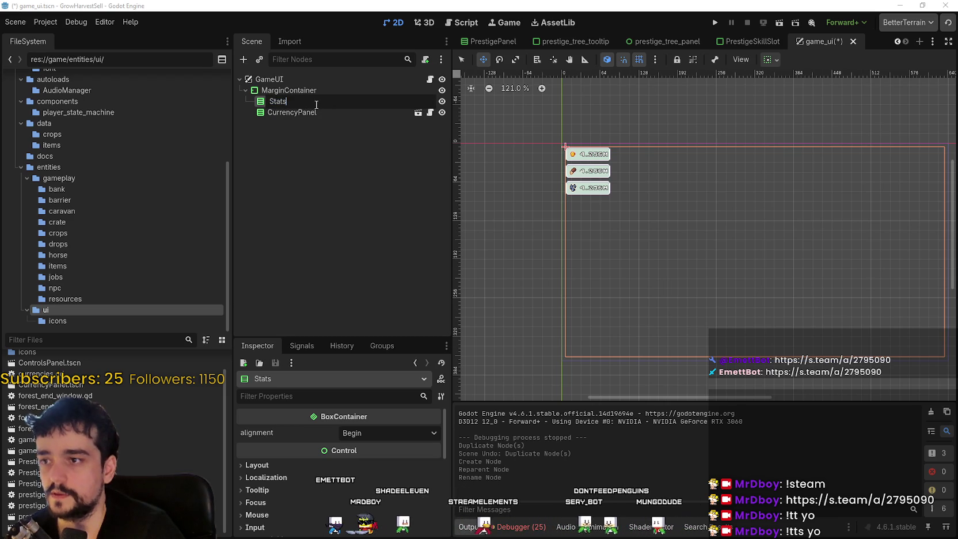
key(BackSpace)
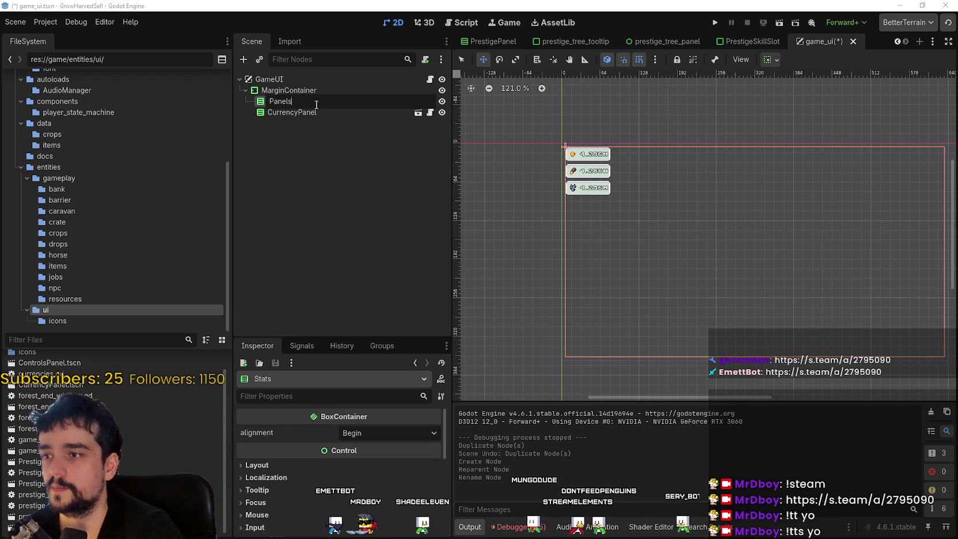
key(Return)
drag(271, 112, 306, 100)
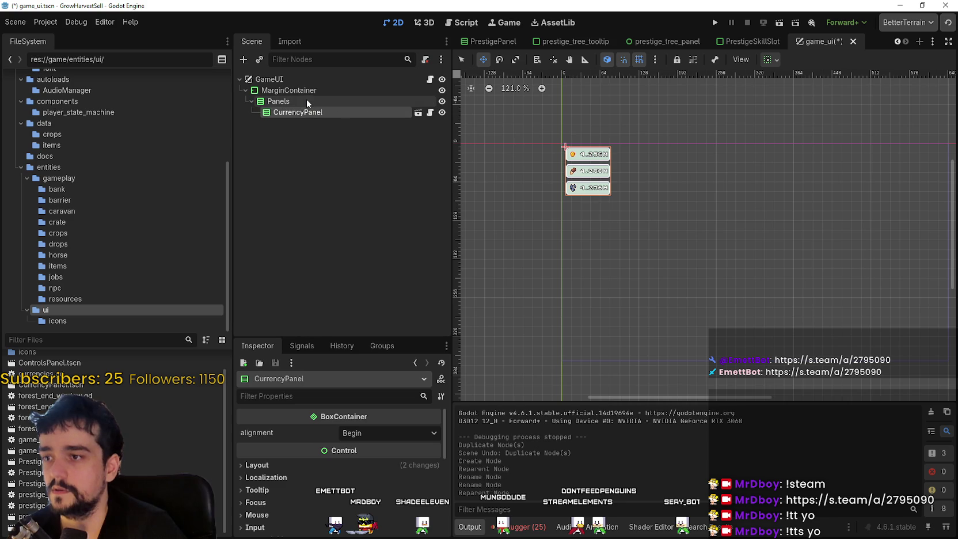
Step: Duplicate CurrencyPanel within Panels and rename the copy TutorialPanel
key(ctrl+d)
scroll(808, 270, down, 2)
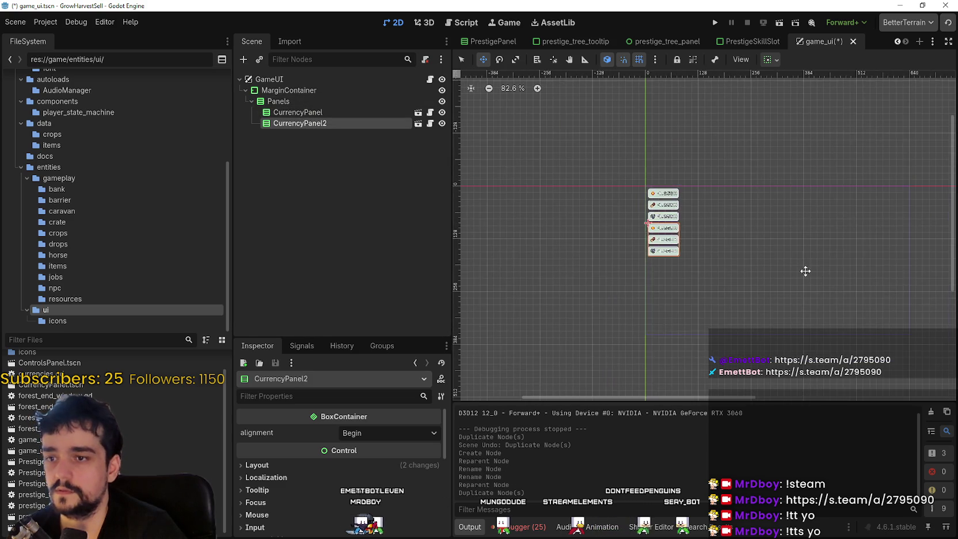
double_click(294, 124)
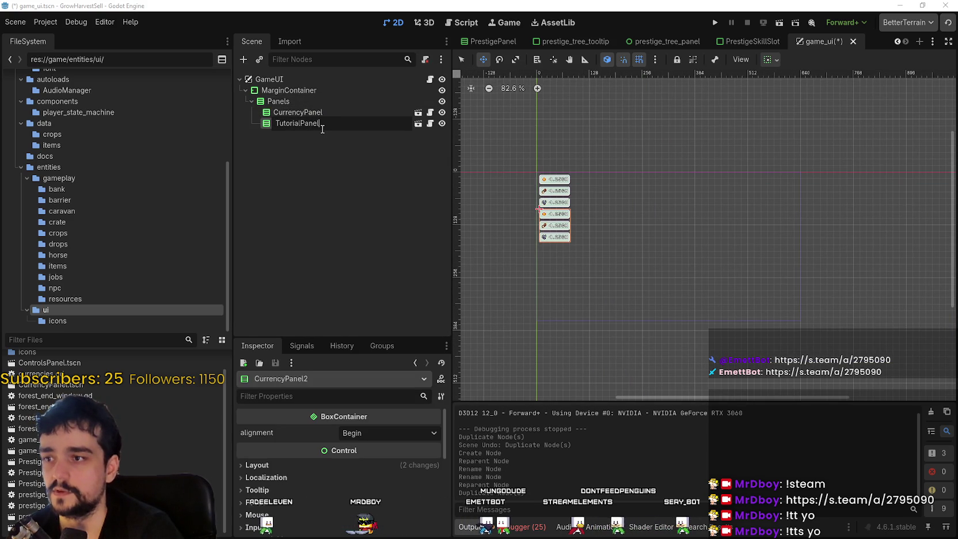
key(Return)
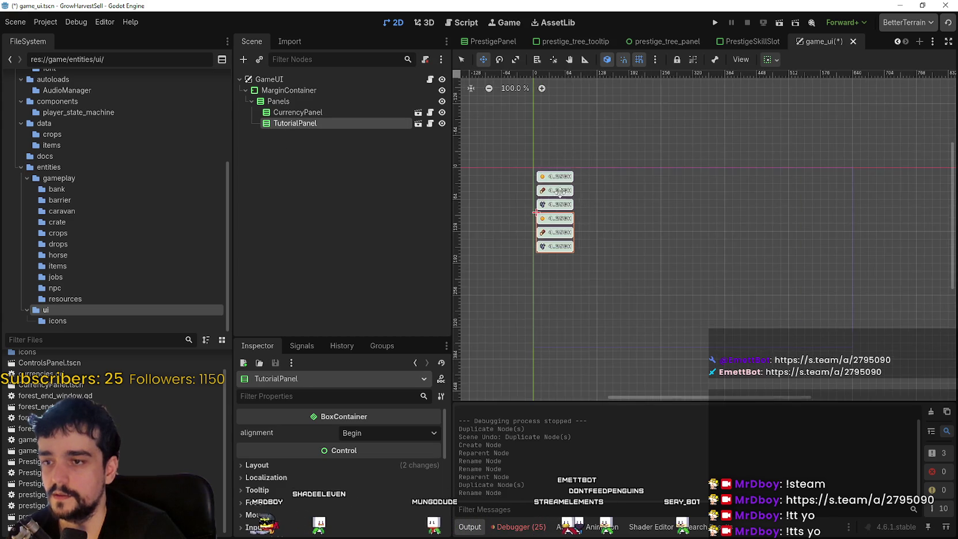
scroll(552, 260, up, 5)
scroll(595, 215, up, 3)
scroll(595, 219, down, 2)
scroll(593, 230, up, 2)
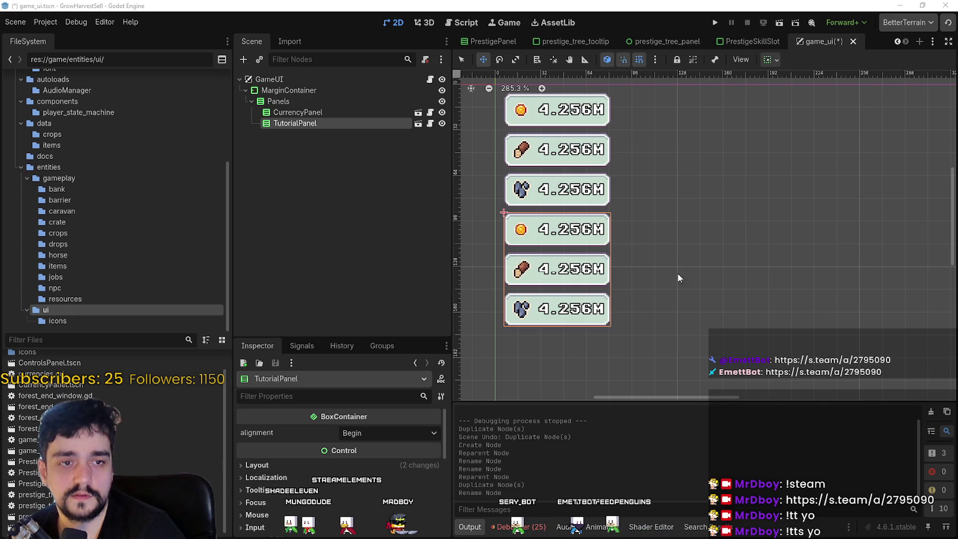
Step: Delete the TutorialPanel node, confirming its removal
right_click(277, 124)
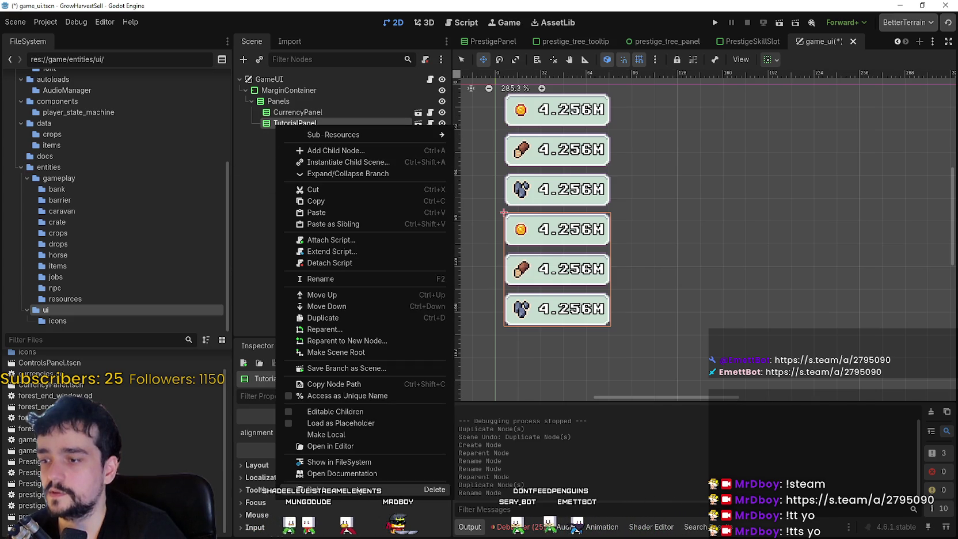
click(358, 490)
click(439, 281)
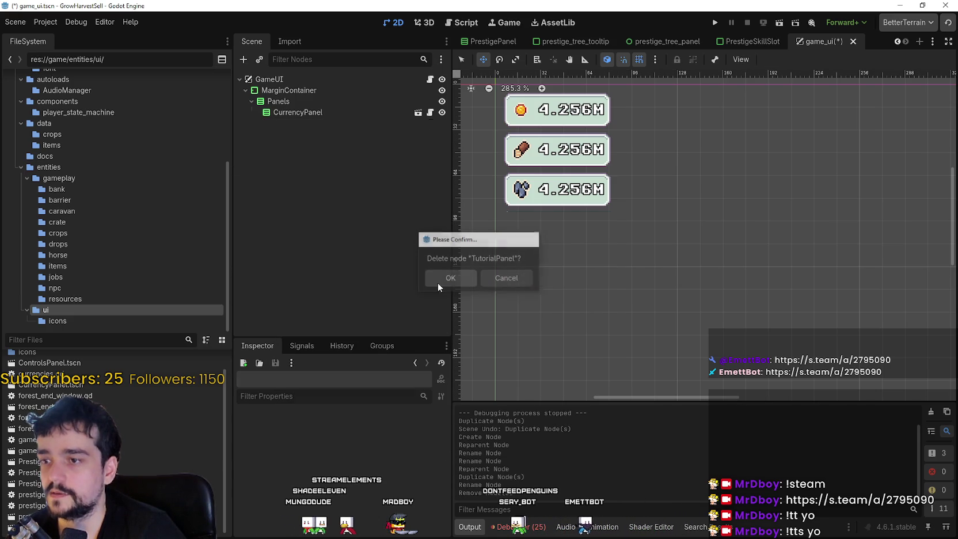
Step: Save the game_ui scene and open the CurrencyPanel scene for editing
click(291, 102)
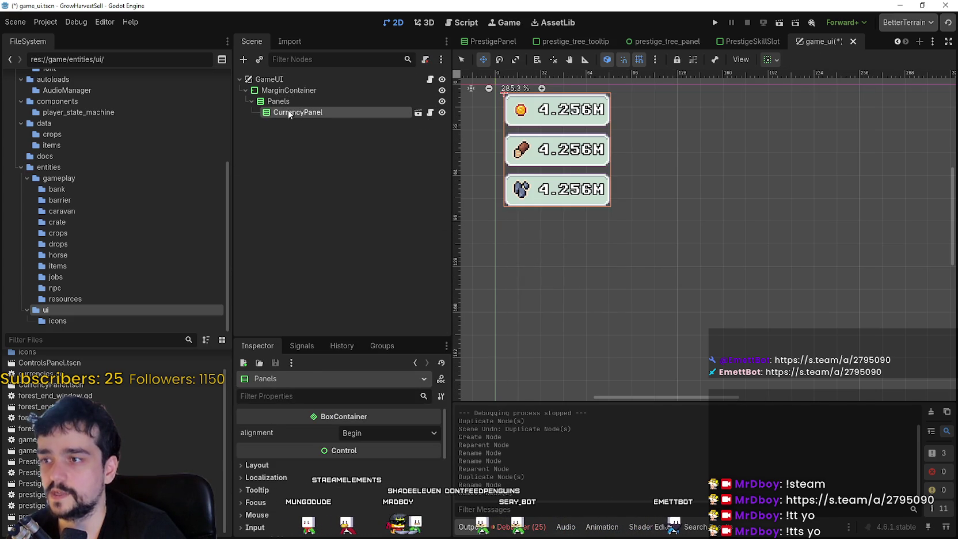
right_click(288, 100)
key(Escape)
click(323, 113)
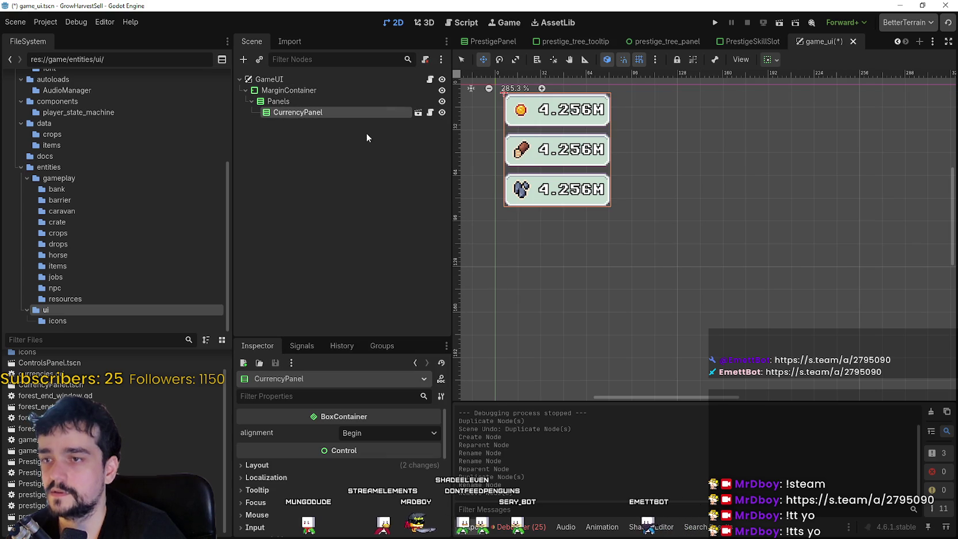
scroll(614, 90, down, 1)
key(ctrl+s)
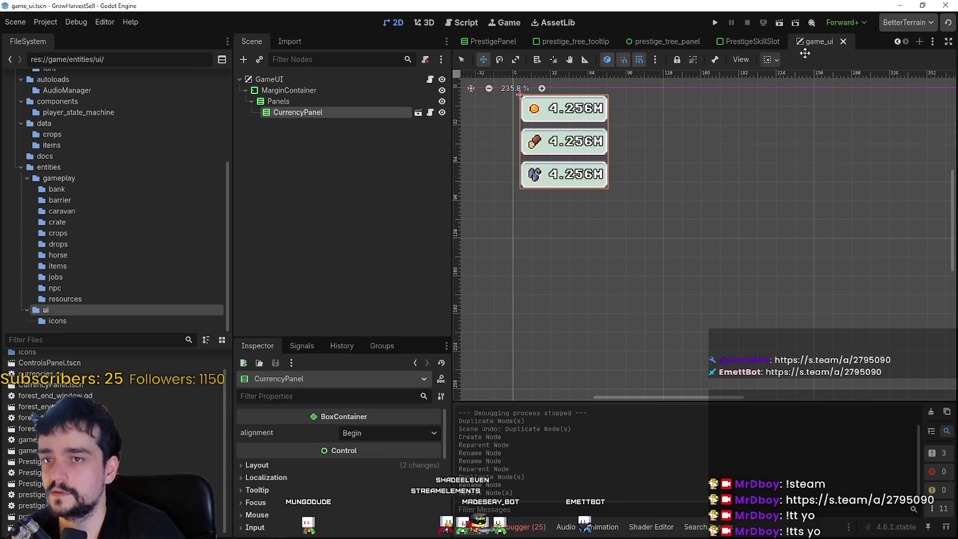
click(419, 113)
Step: Copy the DescriptionLabel node from the prestige_tree_tooltip scene
click(246, 91)
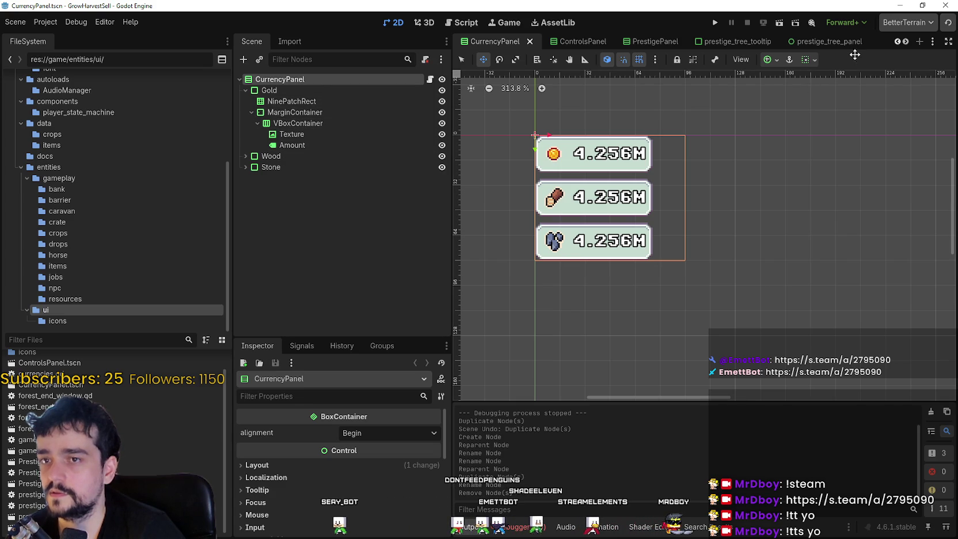
click(737, 41)
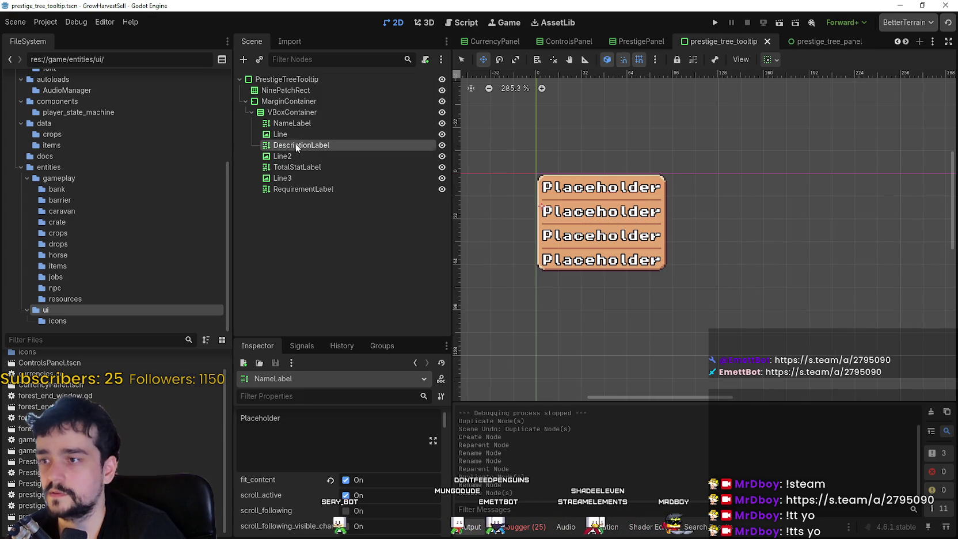
click(296, 146)
right_click(293, 145)
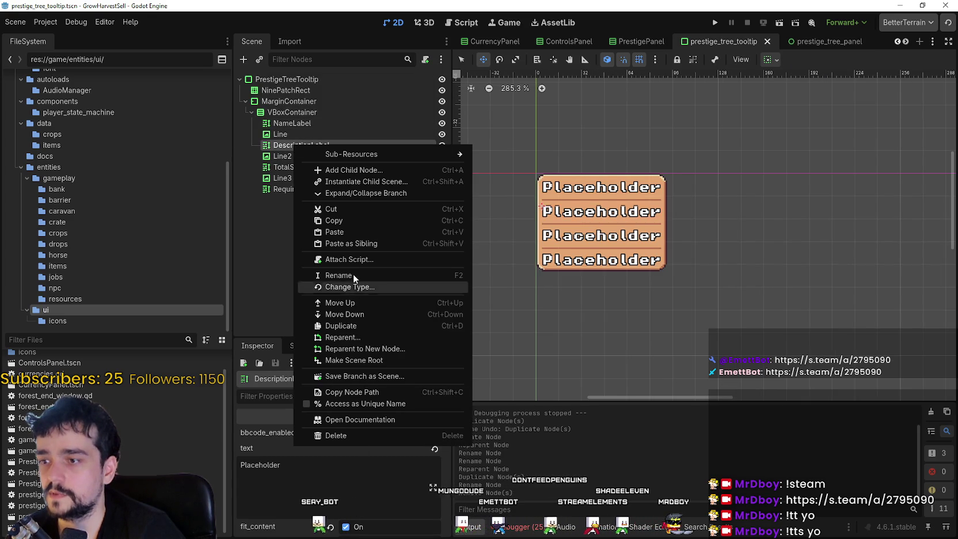
click(847, 55)
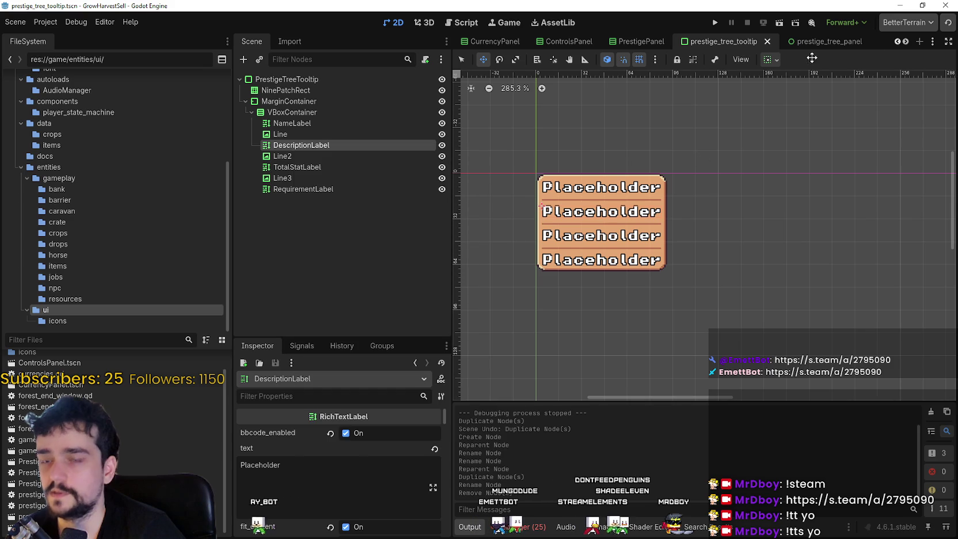
Step: Switch back to the game_ui scene and bring up the Panels node actions
click(903, 43)
click(903, 43)
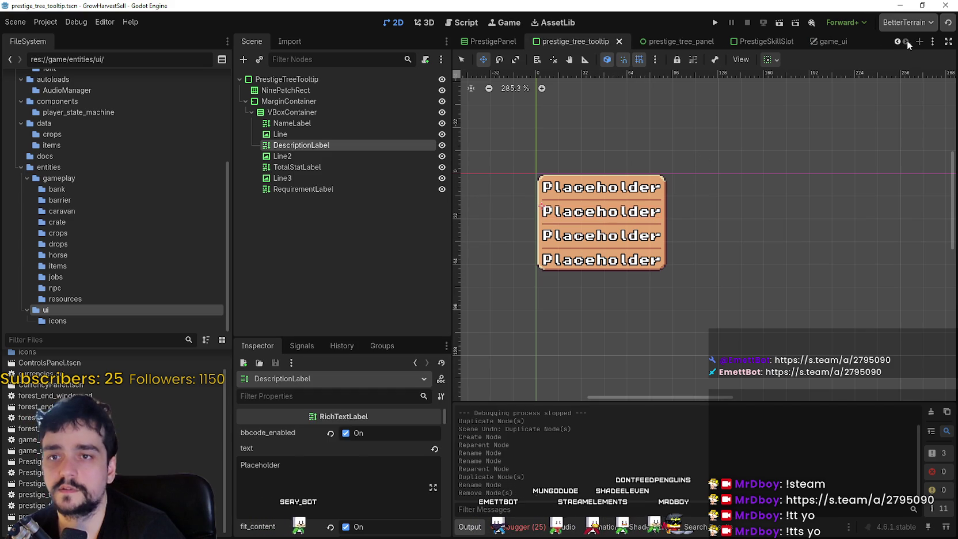
click(822, 46)
right_click(288, 102)
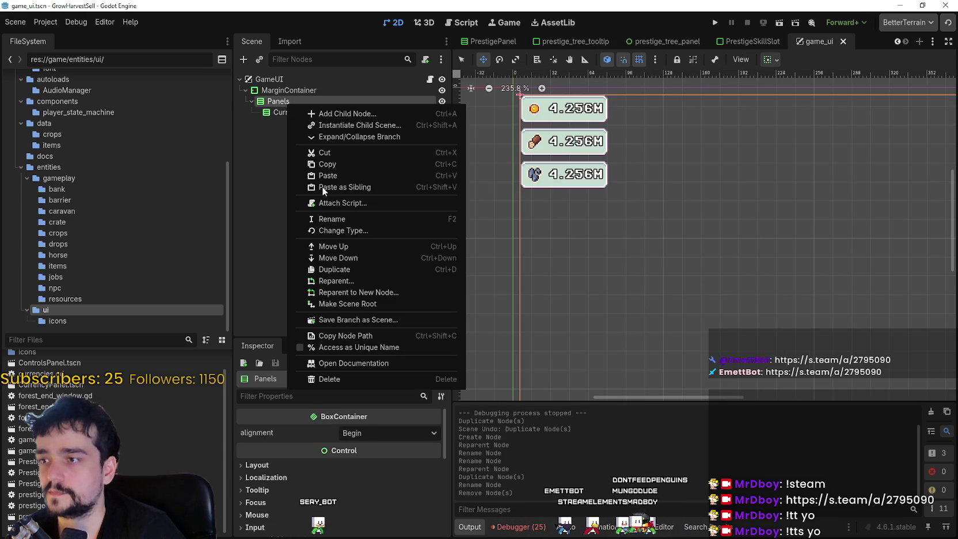
Step: Paste the DescriptionLabel into Panels and rename it TutorialTask
click(328, 176)
click(292, 122)
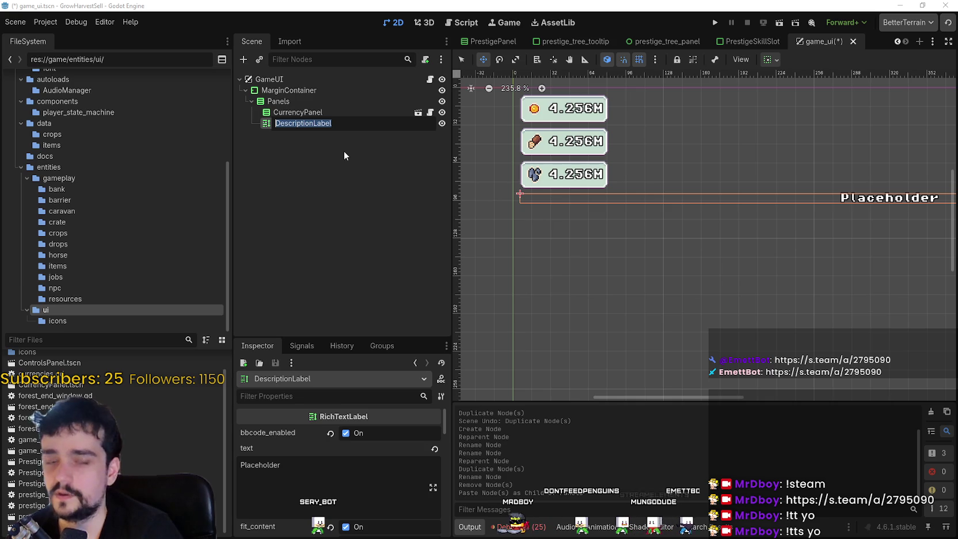
text(tut)
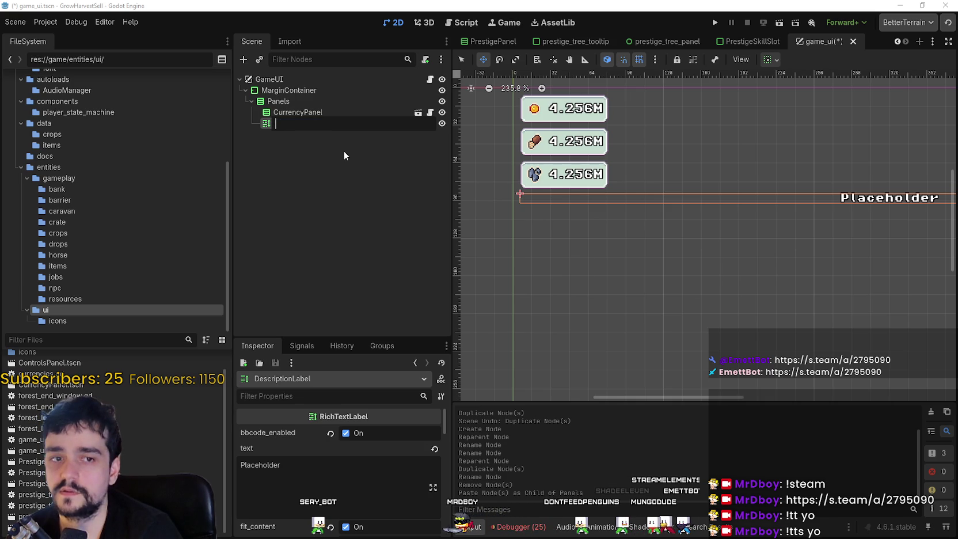
key(BackSpace)
key(BackSpace)
key(BackSpace)
text(T)
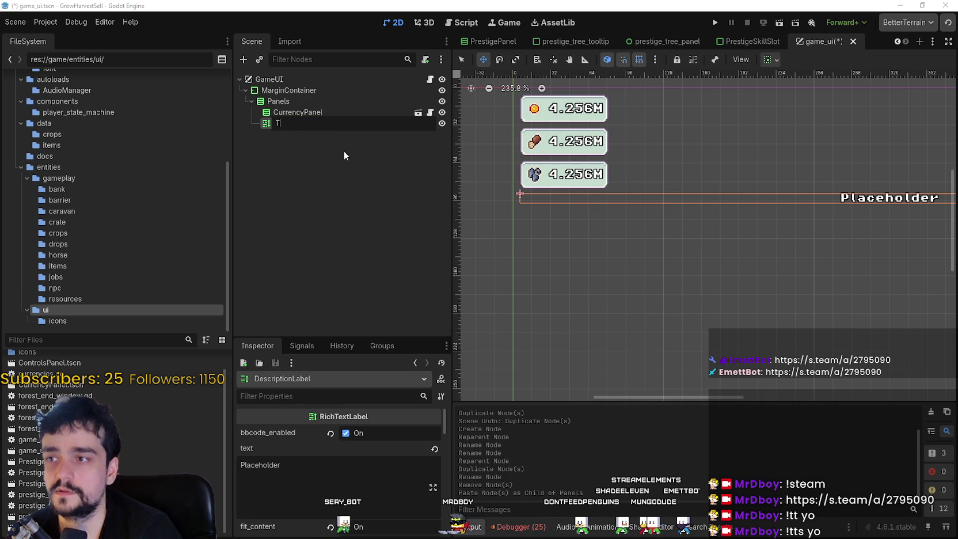
text(utorialTask)
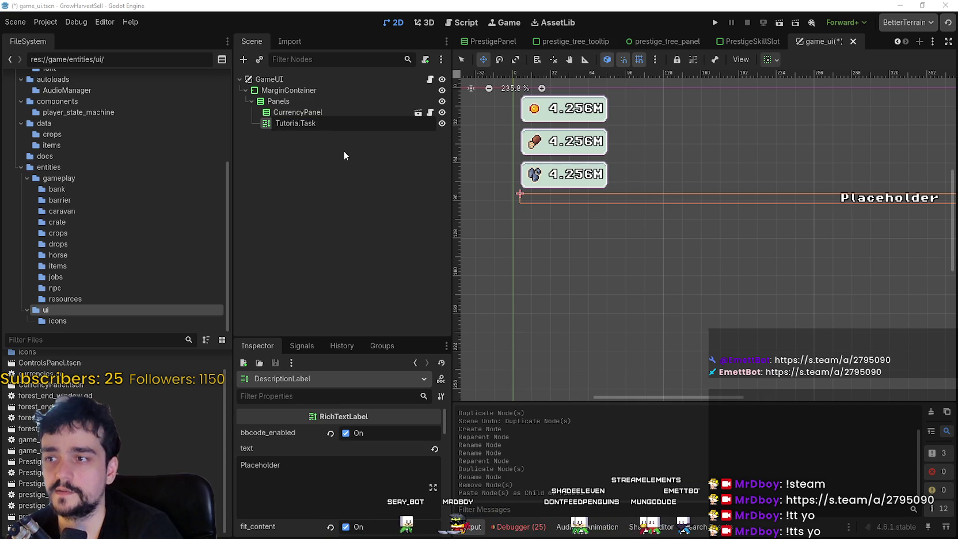
key(Return)
scroll(712, 189, down, 5)
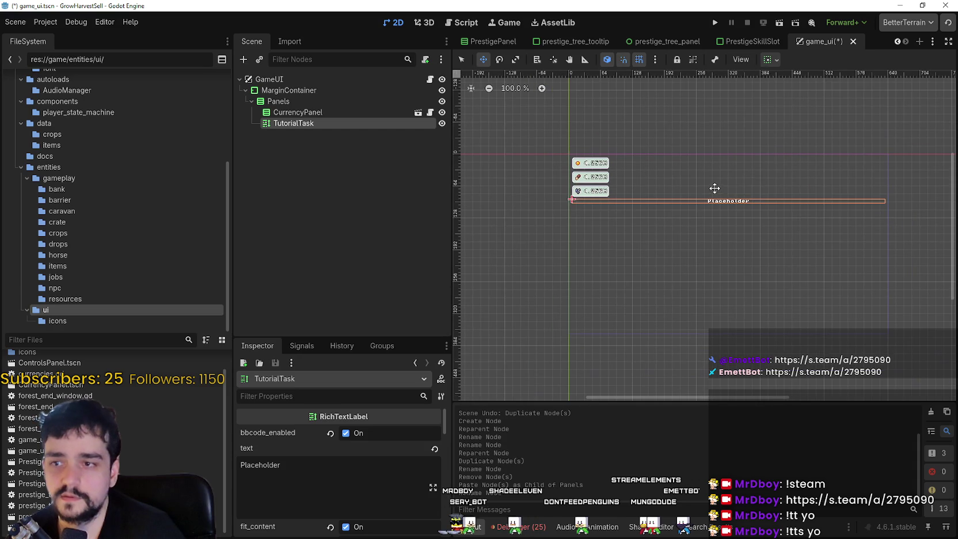
click(770, 59)
Step: Set TutorialTask's horizontal container sizing to Fill
click(776, 98)
click(829, 98)
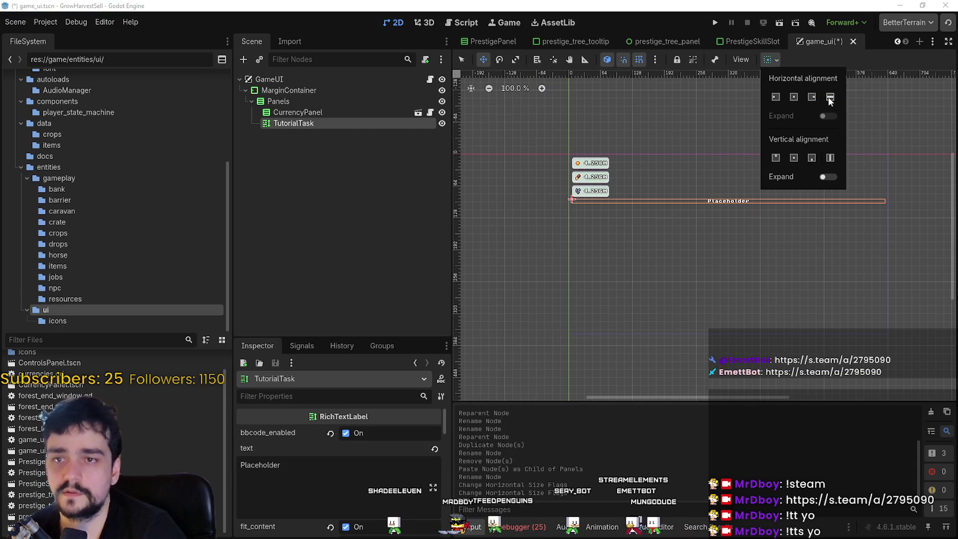
scroll(621, 188, up, 4)
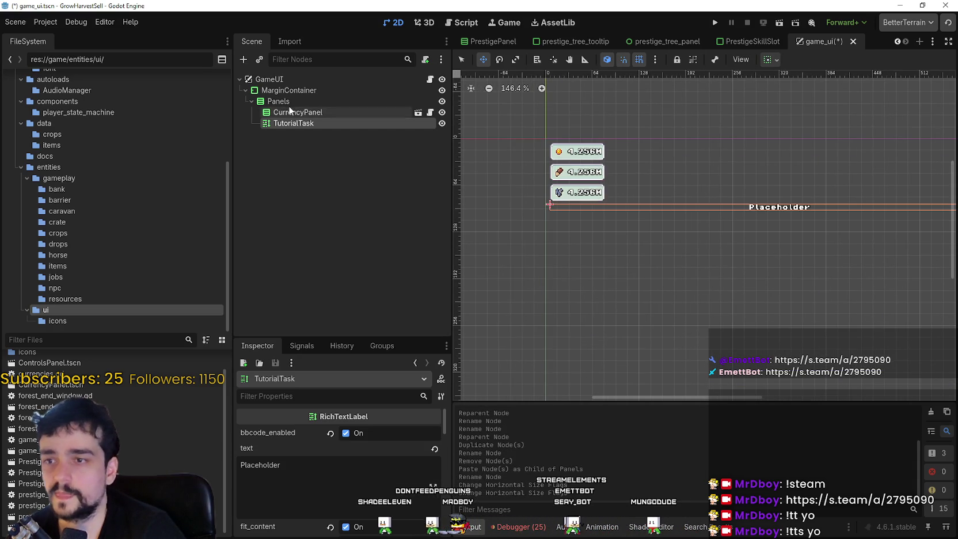
scroll(343, 495, down, 5)
scroll(391, 464, down, 4)
Step: Left-align the label text, keep it vertically centered, and save the scene
click(385, 430)
click(371, 443)
click(372, 447)
click(371, 474)
scroll(630, 248, up, 4)
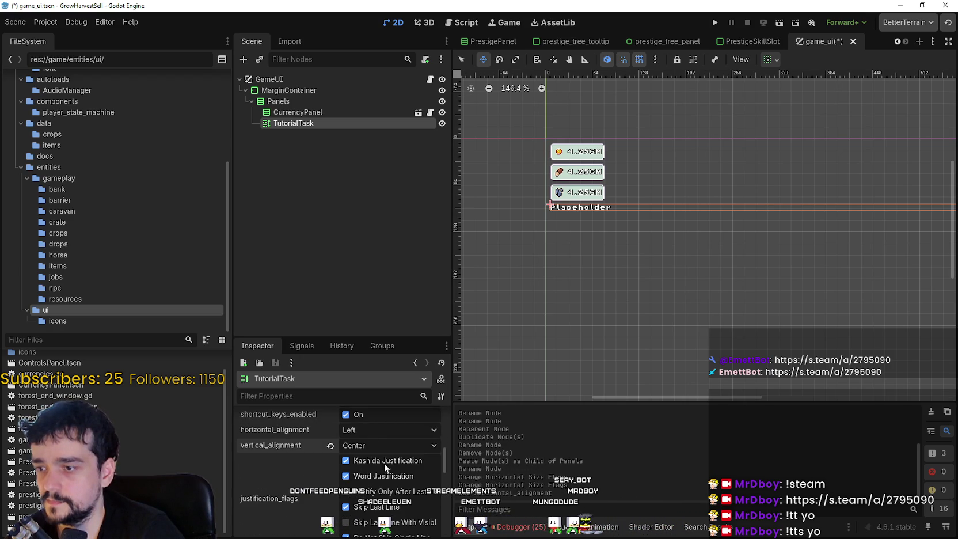
key(ctrl+s)
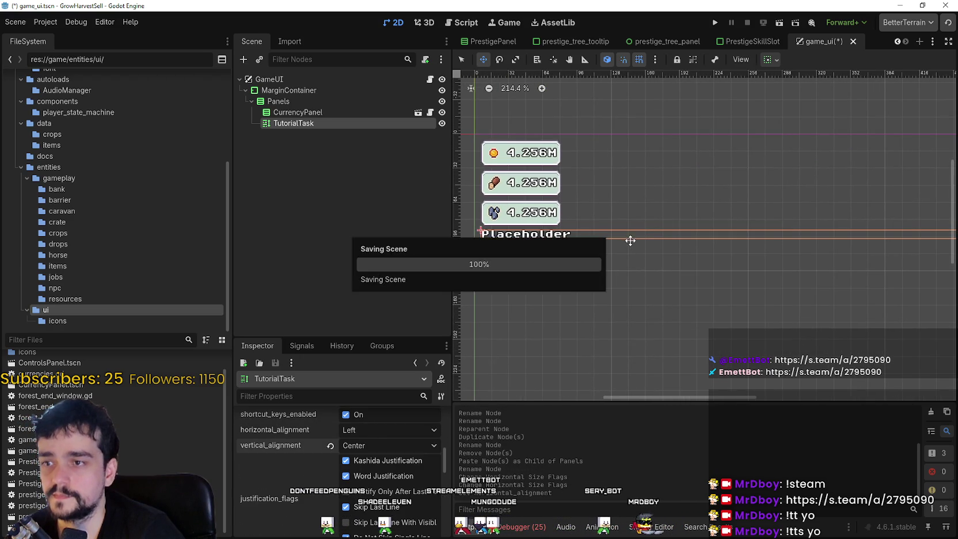
Step: Try left horizontal sizing, then return TutorialTask to Fill, removing stray typed text
scroll(627, 244, down, 5)
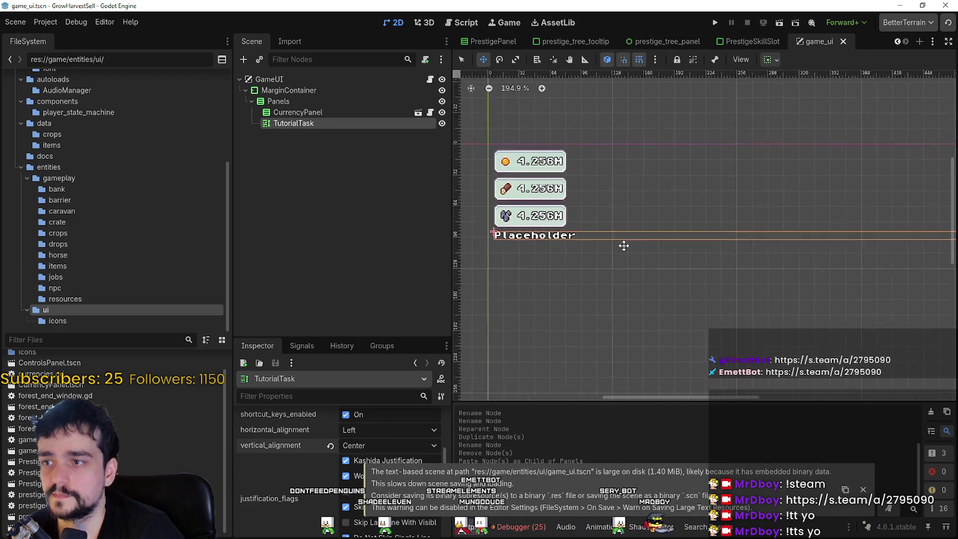
click(769, 59)
click(776, 97)
scroll(593, 260, up, 8)
scroll(346, 447, up, 2)
scroll(348, 444, up, 3)
click(330, 471)
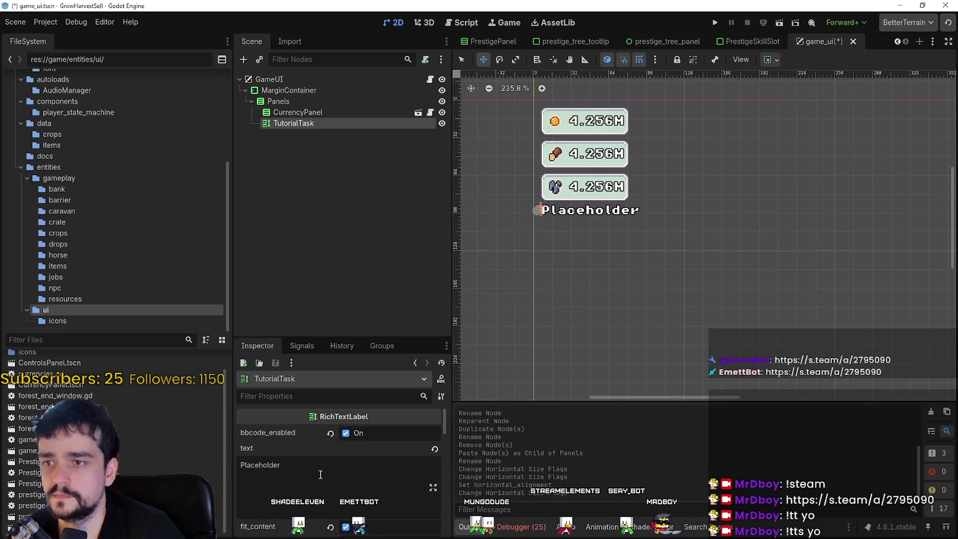
text(dw)
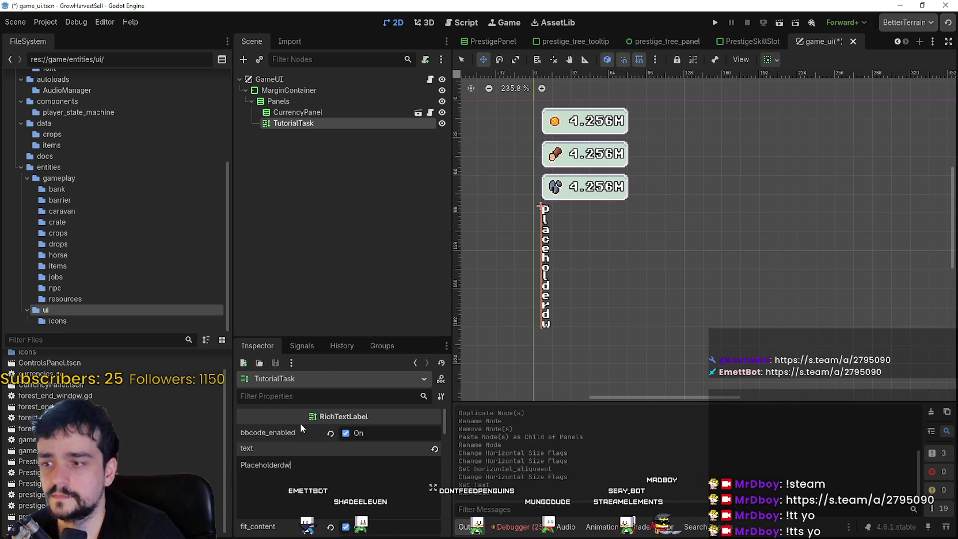
key(BackSpace)
key(BackSpace)
key(BackSpace)
click(770, 59)
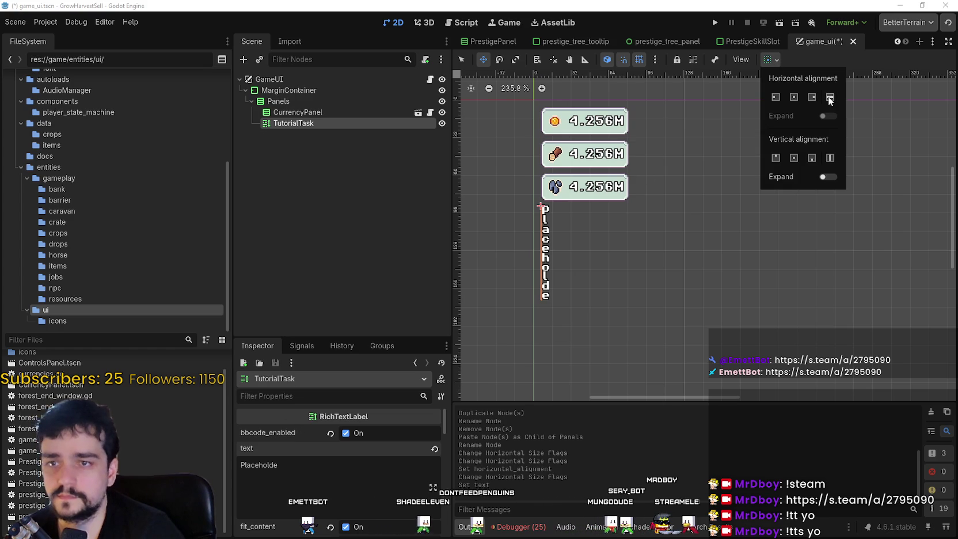
click(830, 97)
Step: Type several test lines into the label text, then erase them all
click(342, 479)
text(dwdwadawd)
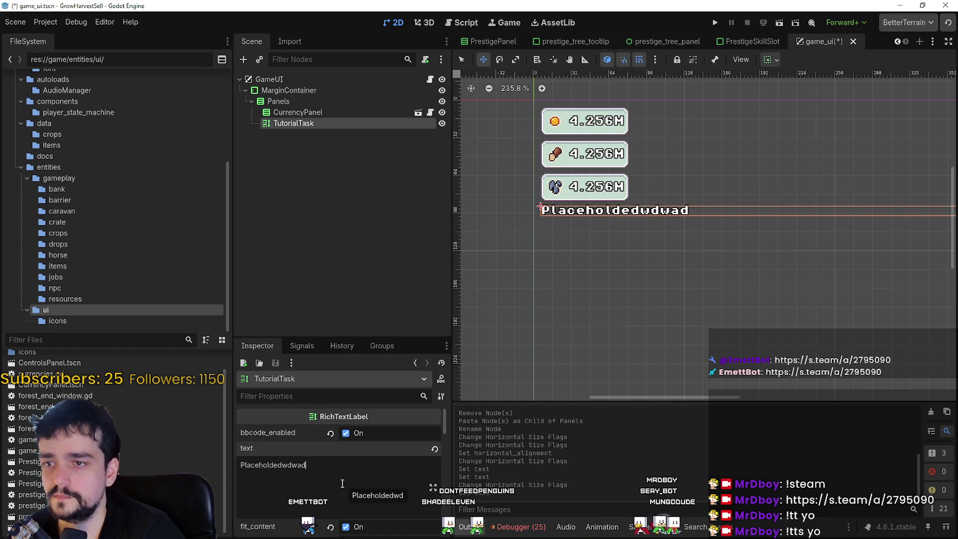
key(Return)
text(dwdwdwdw)
key(Return)
text(dwdw)
key(BackSpace)
key(BackSpace)
key(BackSpace)
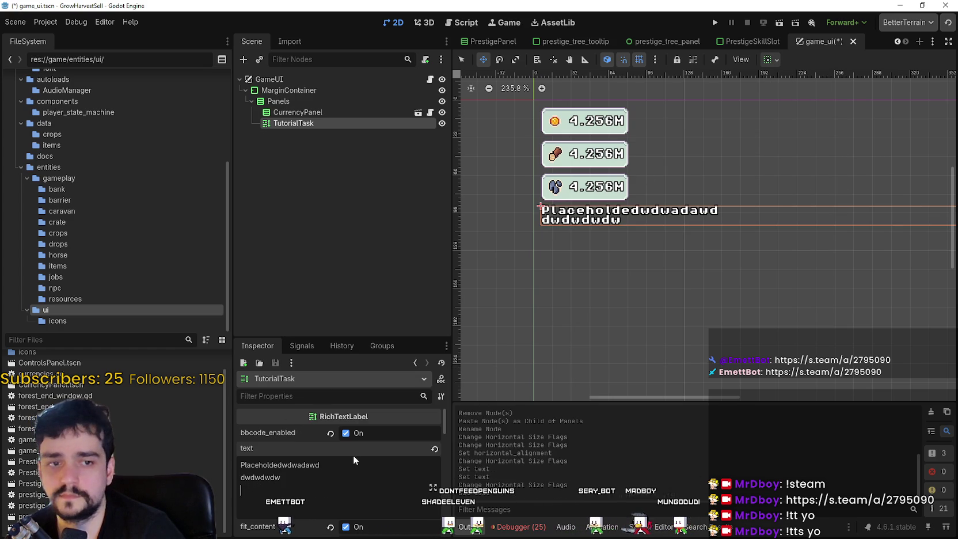
key(BackSpace)
key(BackSpace)
key(BackSpace)
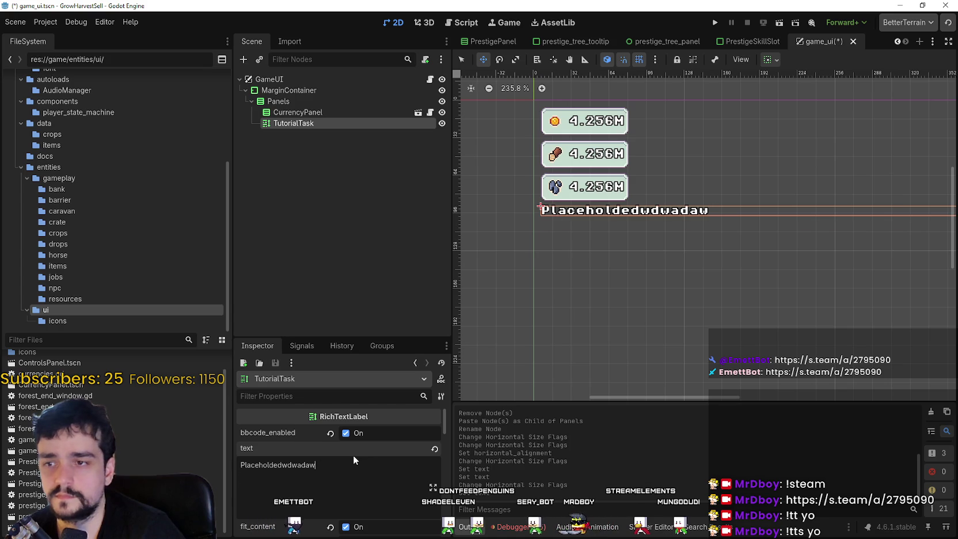
key(BackSpace)
key(BackSpace)
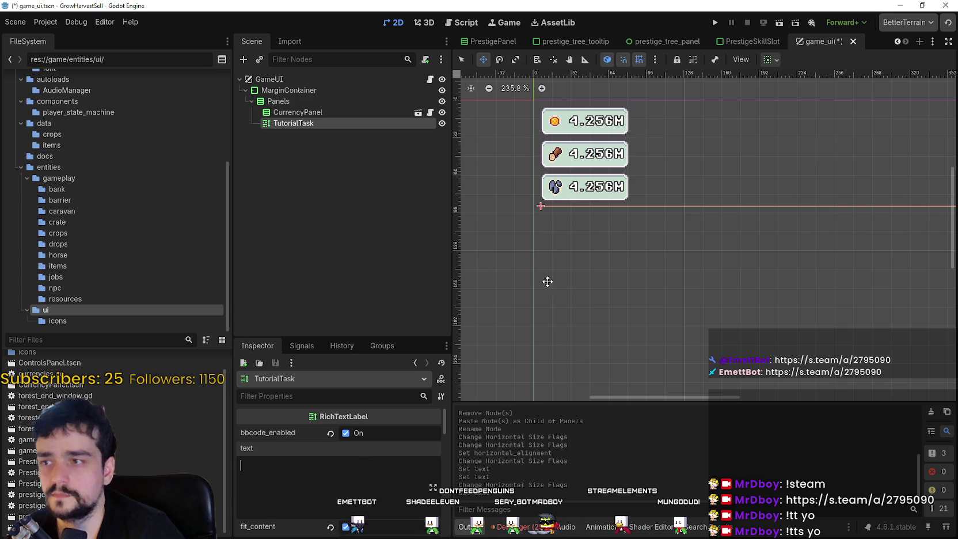
click(282, 111)
Step: Enable the Panels separation theme constant override and start increasing it
click(283, 103)
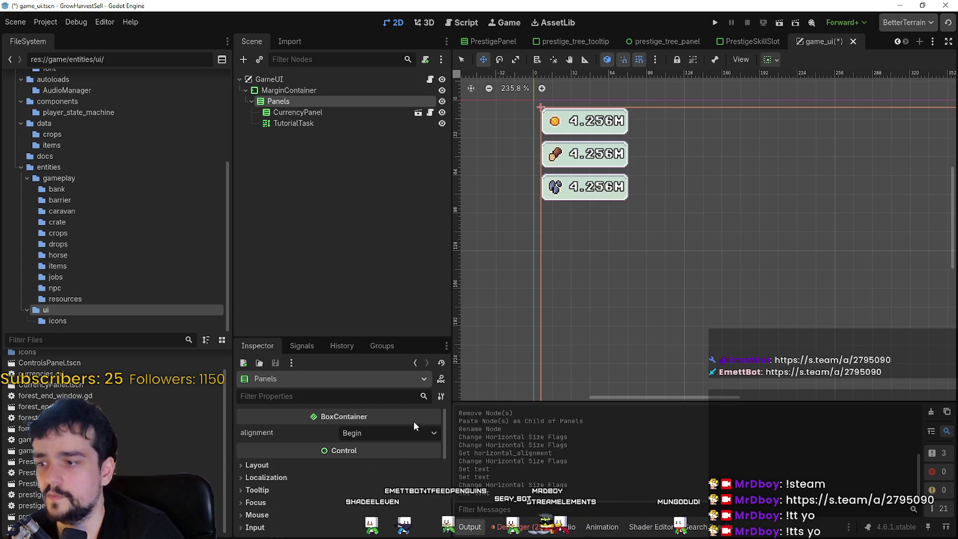
scroll(674, 271, down, 5)
scroll(732, 275, up, 1)
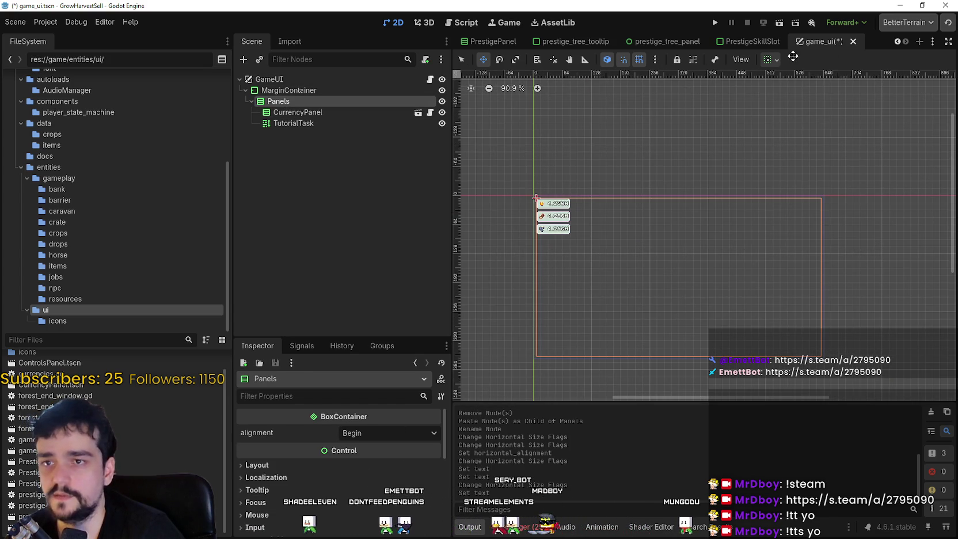
click(770, 59)
click(314, 117)
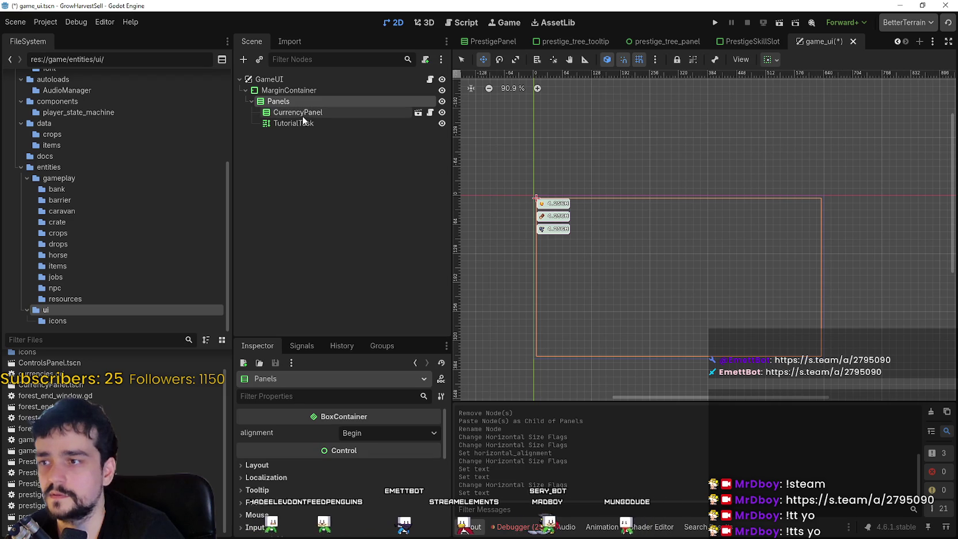
click(305, 124)
click(304, 101)
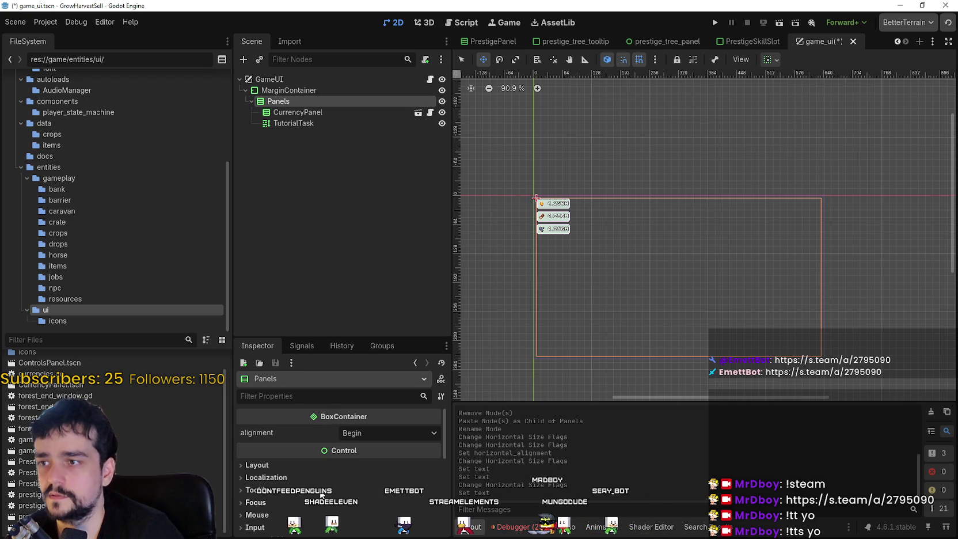
scroll(283, 456, down, 3)
click(271, 424)
click(268, 436)
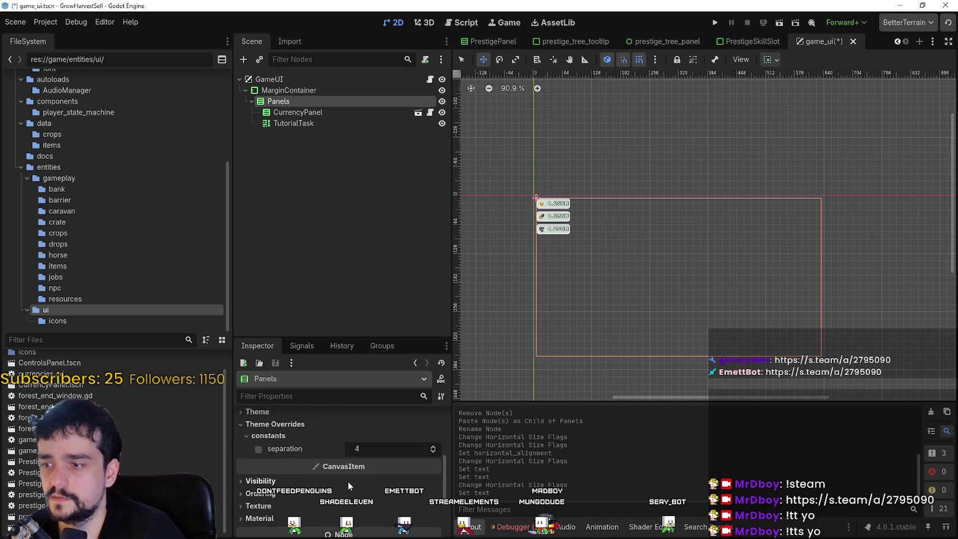
click(434, 448)
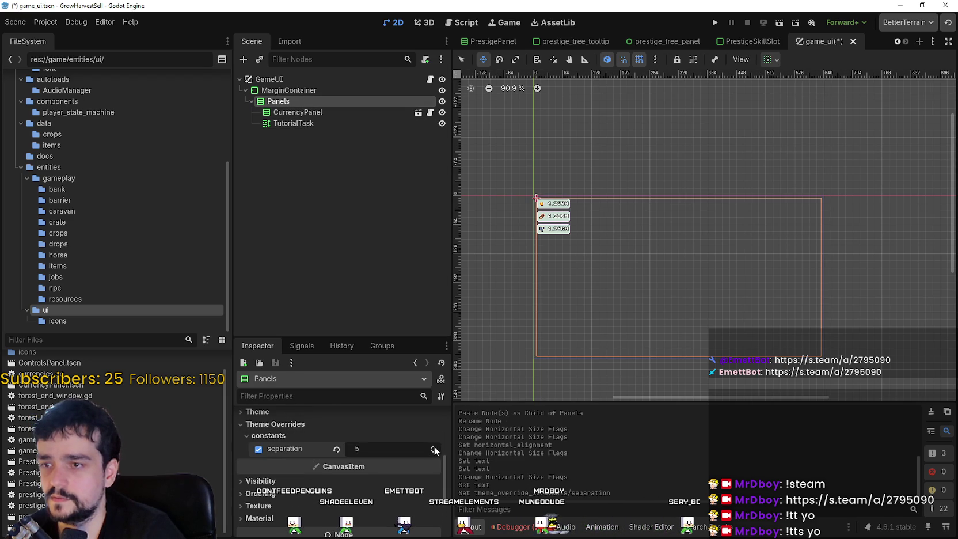
Step: Give the TutorialTask label the temporary text 'dwdwdw'
click(328, 122)
click(340, 465)
text(dwdwdw)
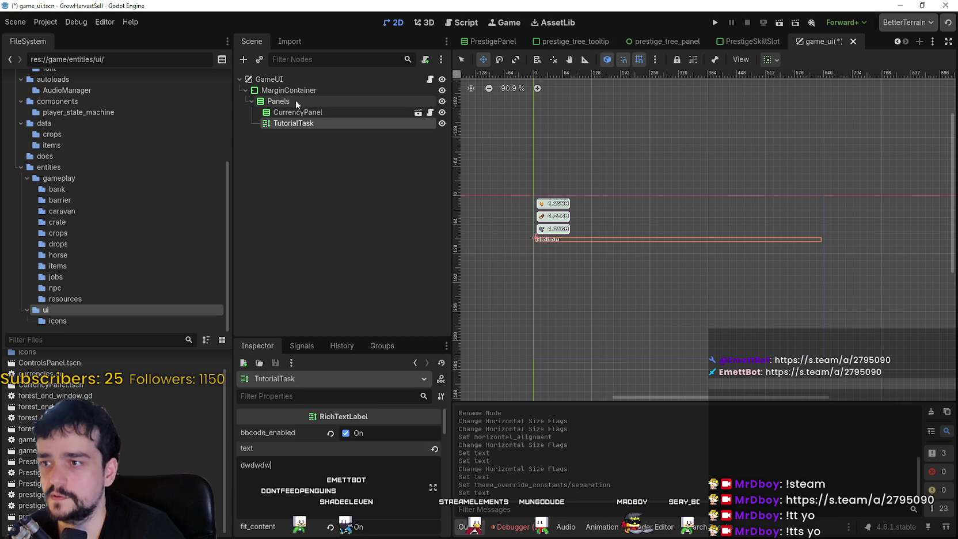
Step: Raise the Panels separation to 18 so the label sits below the currency rows
click(279, 101)
scroll(507, 231, up, 6)
scroll(608, 222, up, 1)
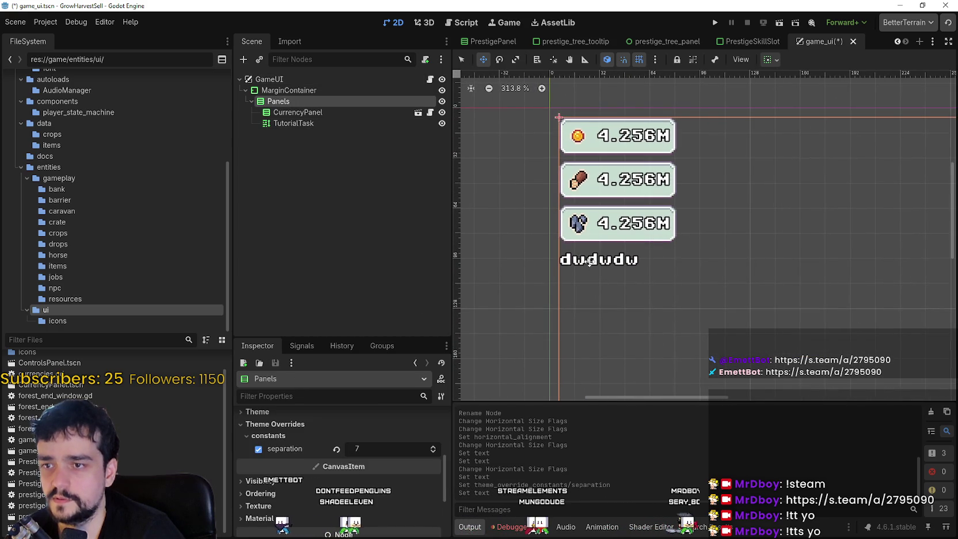
click(433, 448)
click(433, 448)
click(434, 447)
click(434, 448)
click(434, 448)
click(434, 448)
click(433, 447)
click(434, 447)
click(434, 448)
click(434, 448)
scroll(586, 288, up, 7)
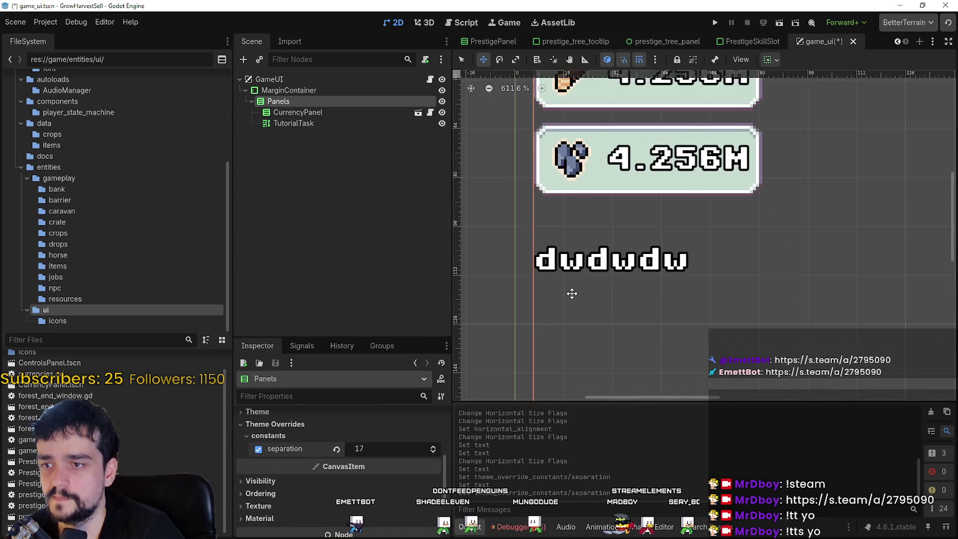
scroll(571, 293, down, 3)
click(434, 447)
scroll(515, 351, down, 4)
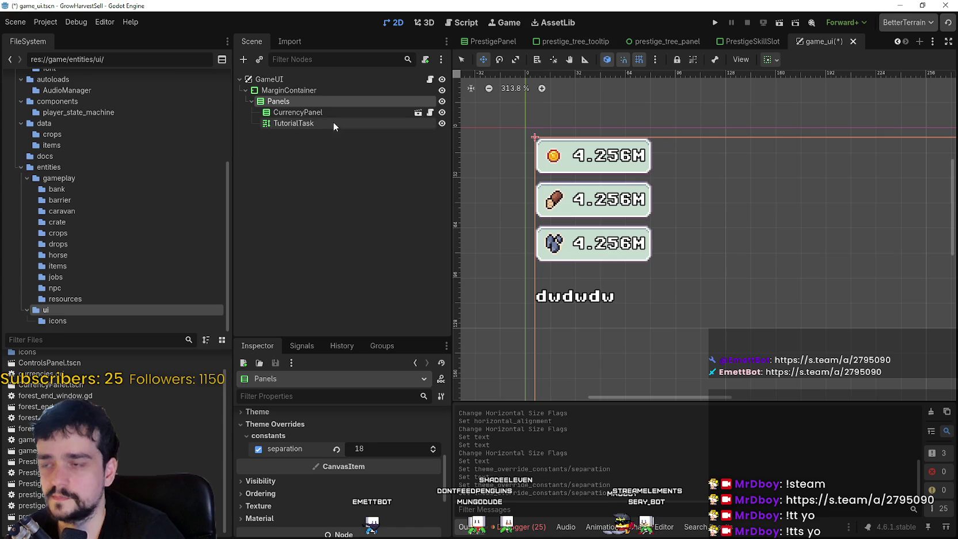
click(302, 123)
Step: Replace the TutorialTask text with '- Move around' and save the scene
drag(274, 465, 167, 468)
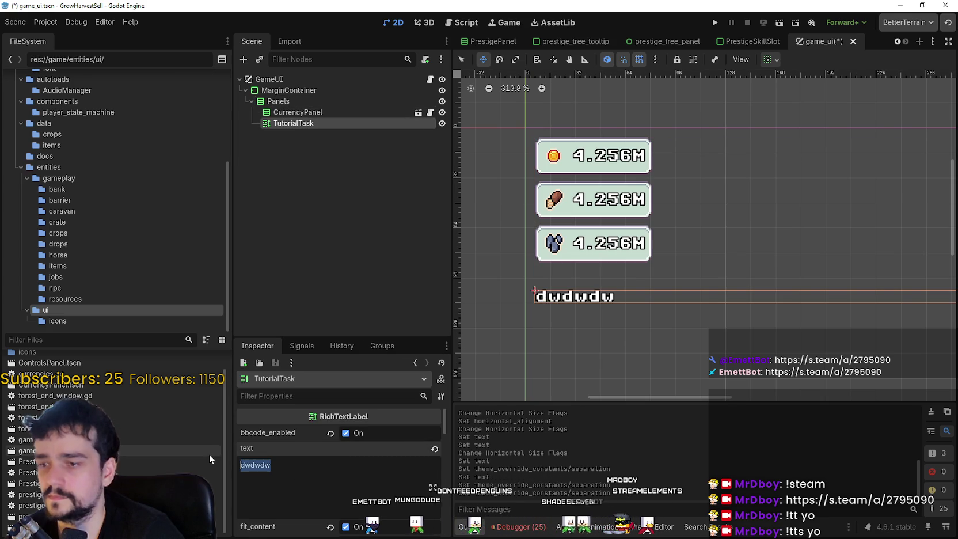
text(- M)
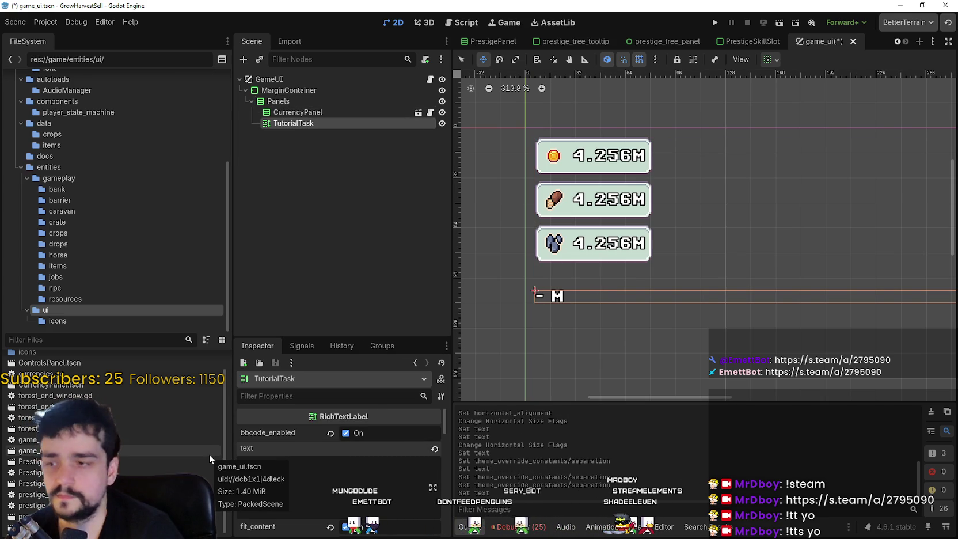
text(ove around)
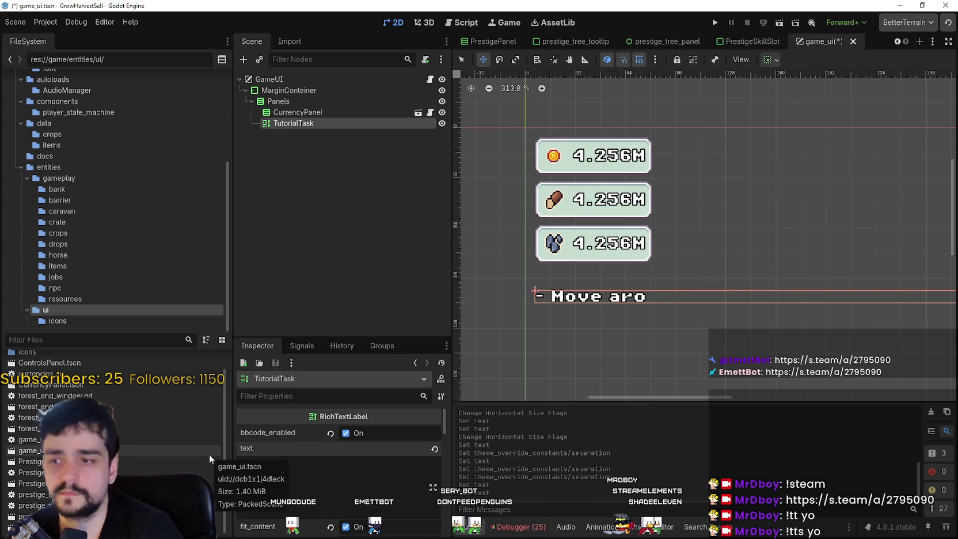
scroll(799, 304, down, 3)
scroll(799, 304, down, 5)
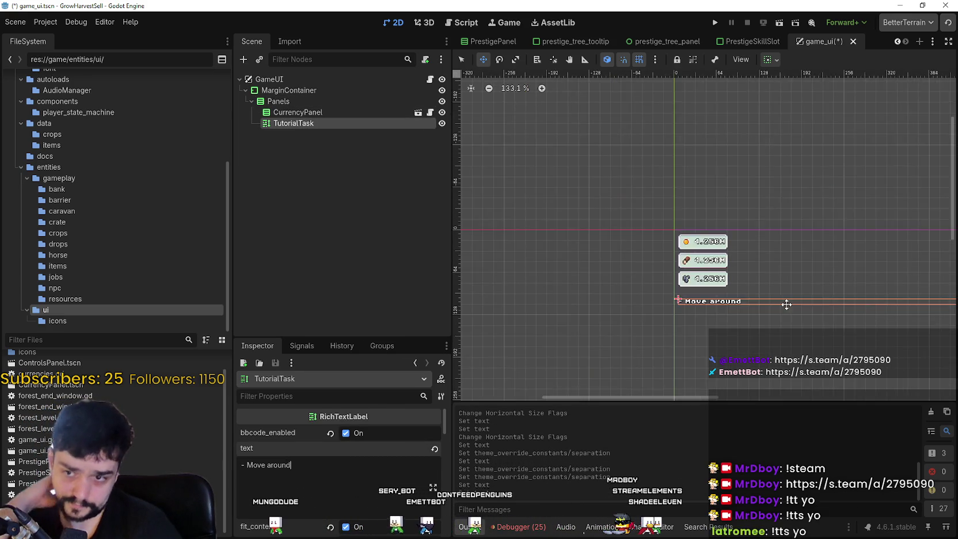
scroll(722, 298, up, 10)
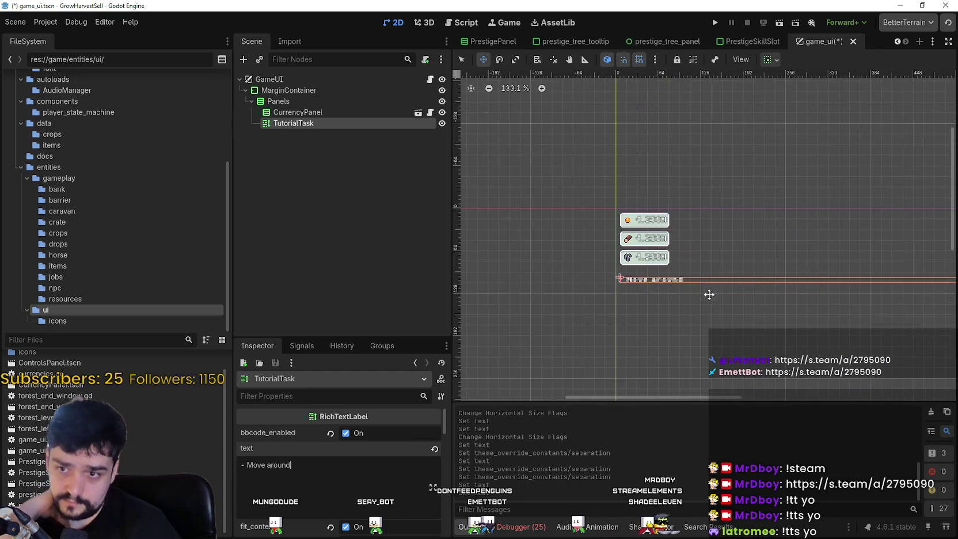
scroll(681, 307, down, 9)
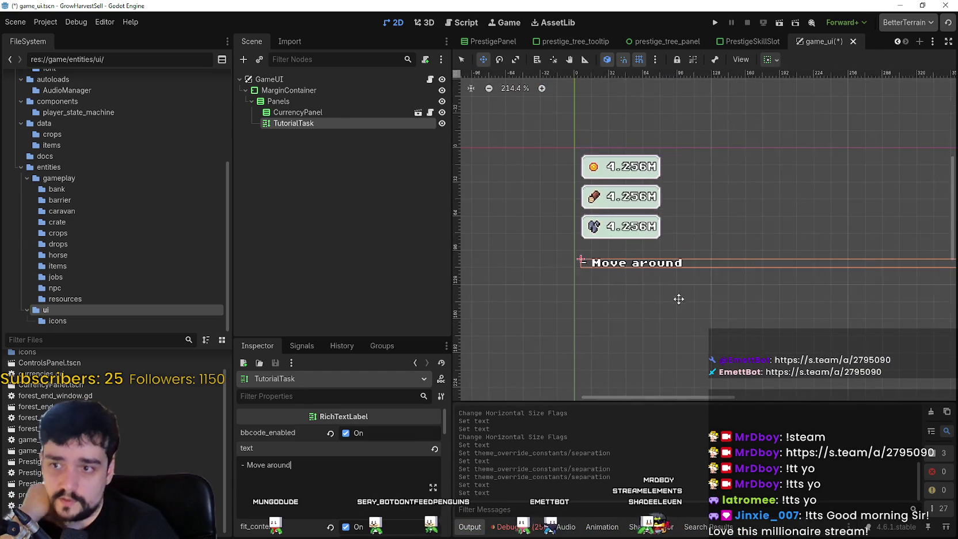
key(ctrl+s)
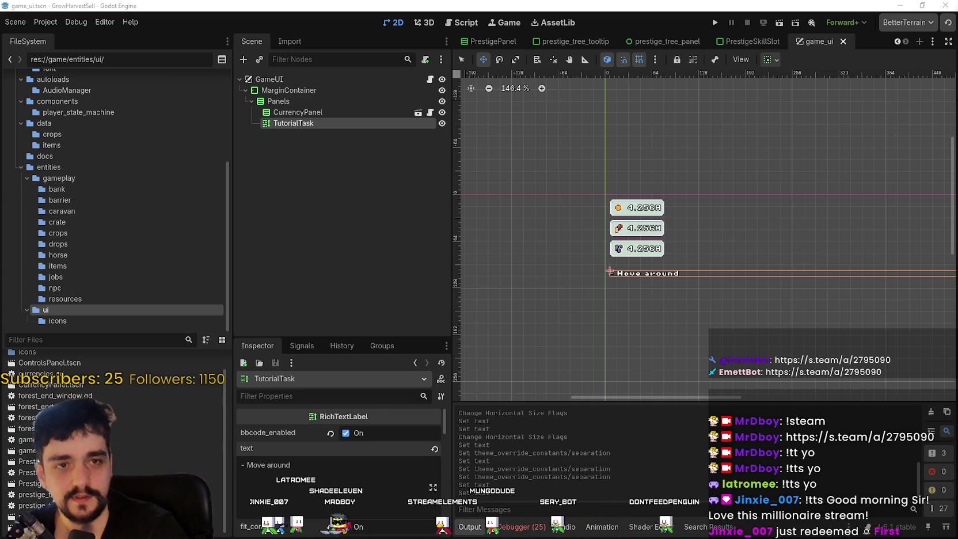
Step: Check the Debugger's error list, then go back to the Output log
click(541, 525)
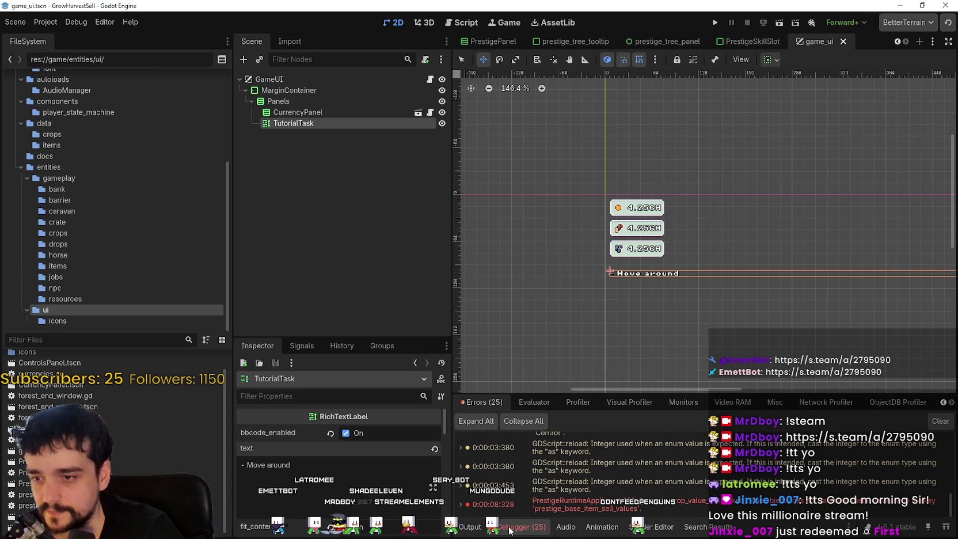
click(480, 527)
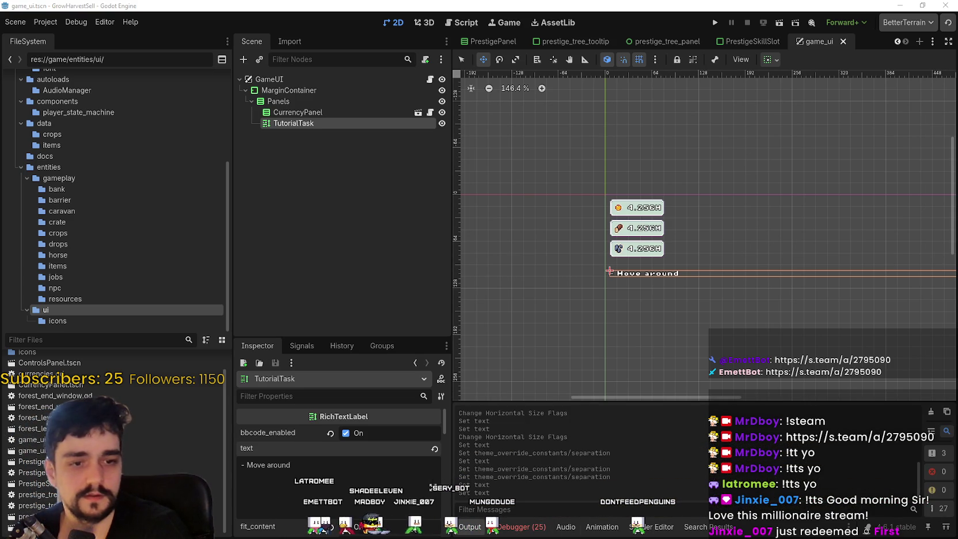
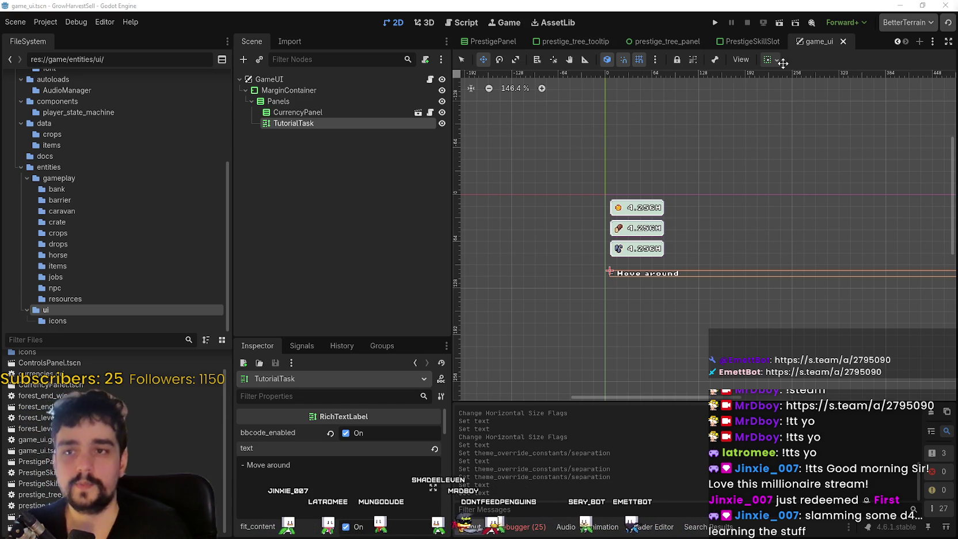
Step: Show the PrestigeSkillSlot scene zoomed in, then switch over to the browser
click(757, 42)
scroll(643, 221, up, 4)
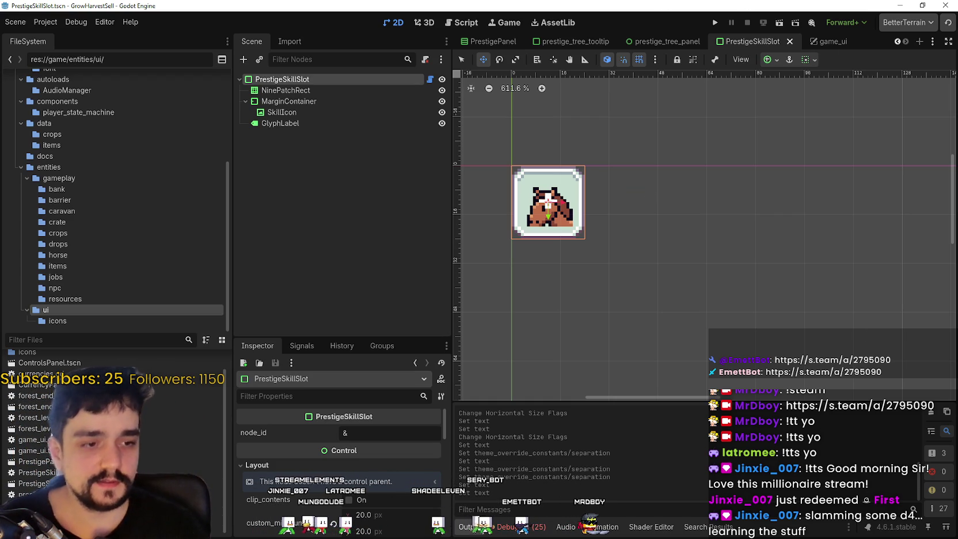
key(alt+Tab)
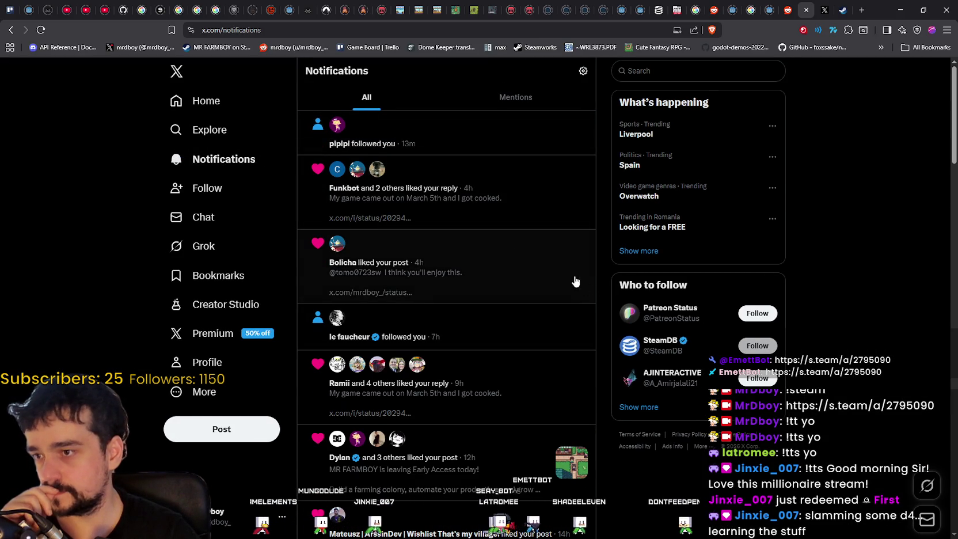
Step: Open your own X profile and scroll through its posts
click(212, 363)
scroll(475, 381, down, 8)
scroll(476, 394, down, 15)
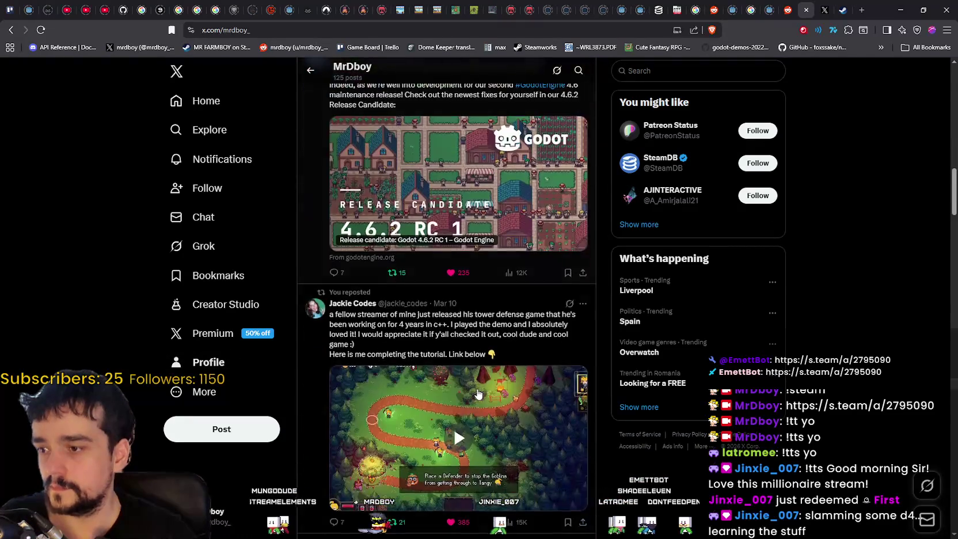
scroll(477, 393, up, 10)
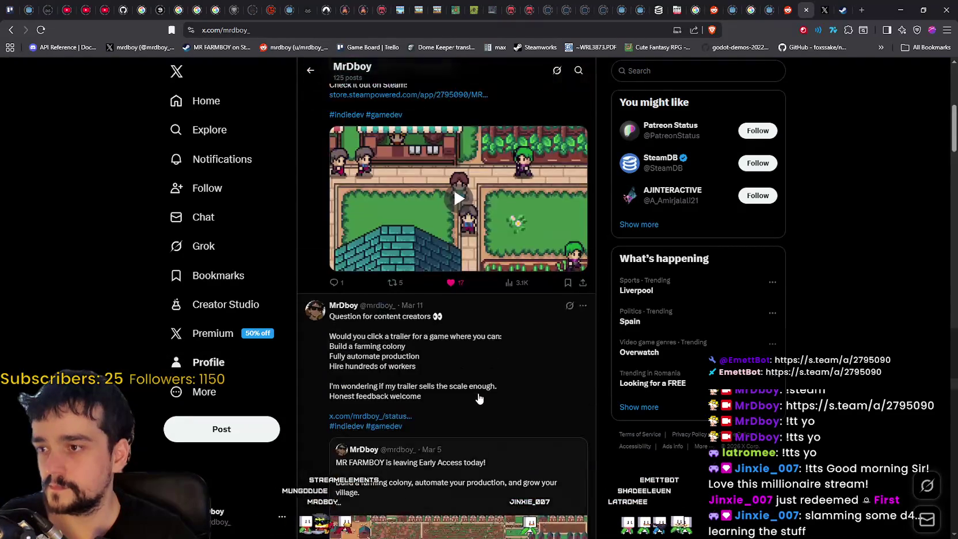
scroll(472, 396, down, 15)
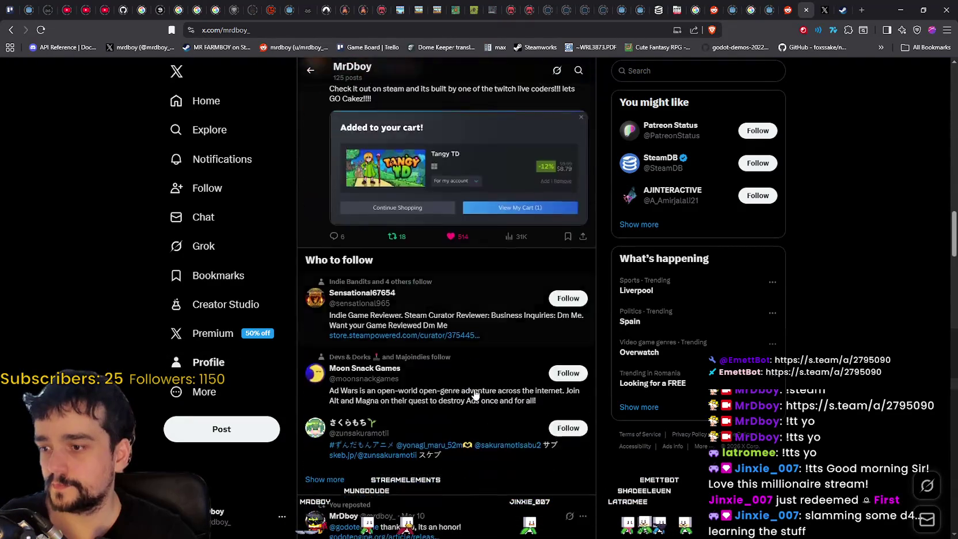
scroll(481, 392, up, 10)
scroll(480, 392, up, 10)
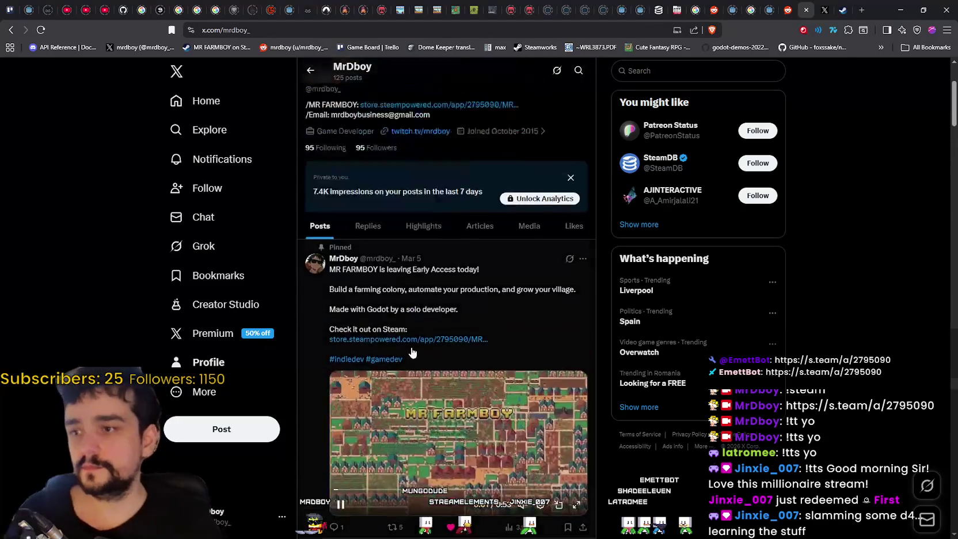
Step: From Replies, open the 'I think you'd like my game in downtime' post and select its URL
click(385, 283)
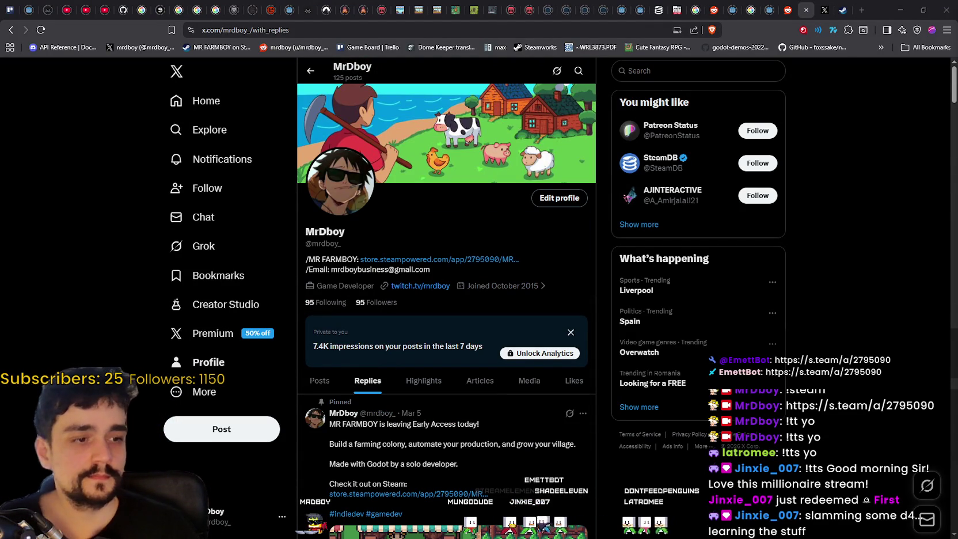
scroll(628, 514, down, 8)
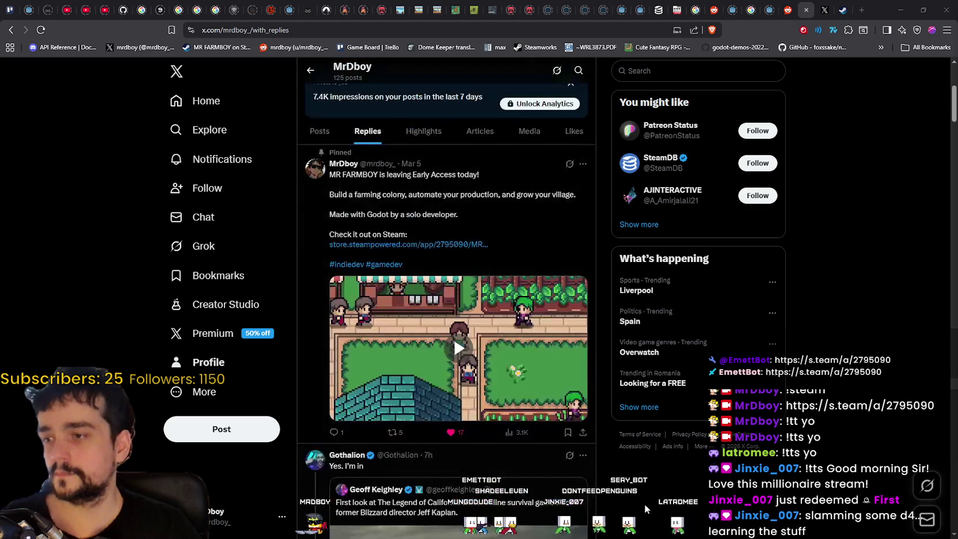
scroll(627, 514, down, 2)
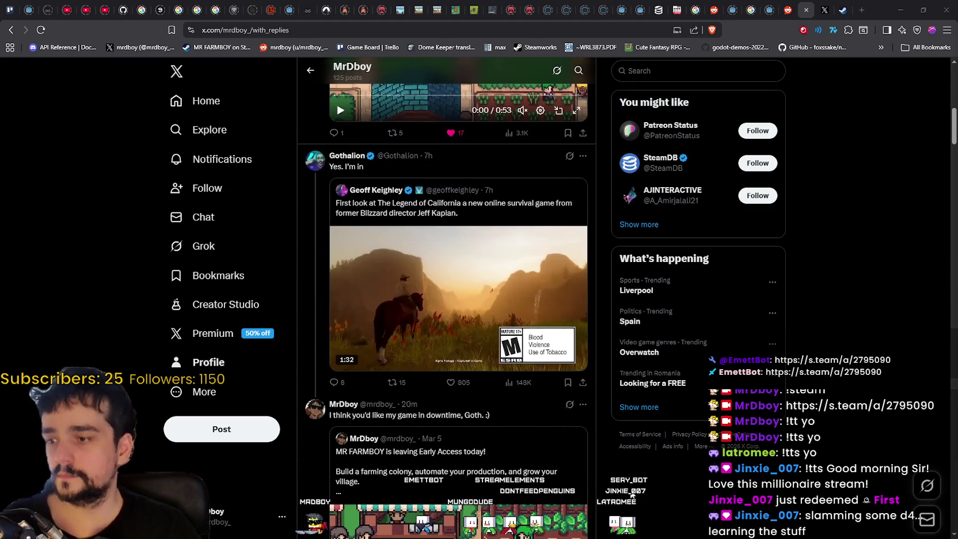
scroll(632, 495, down, 4)
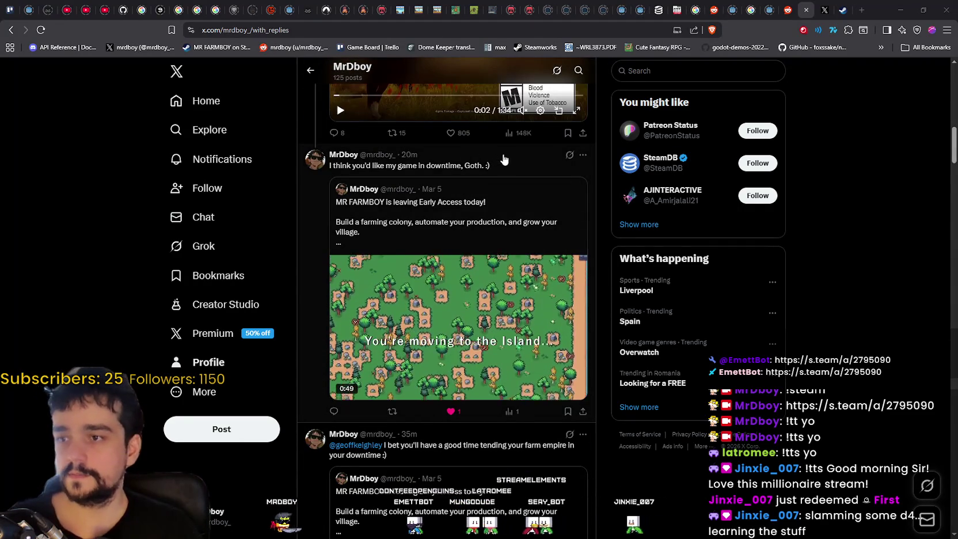
click(499, 161)
click(274, 30)
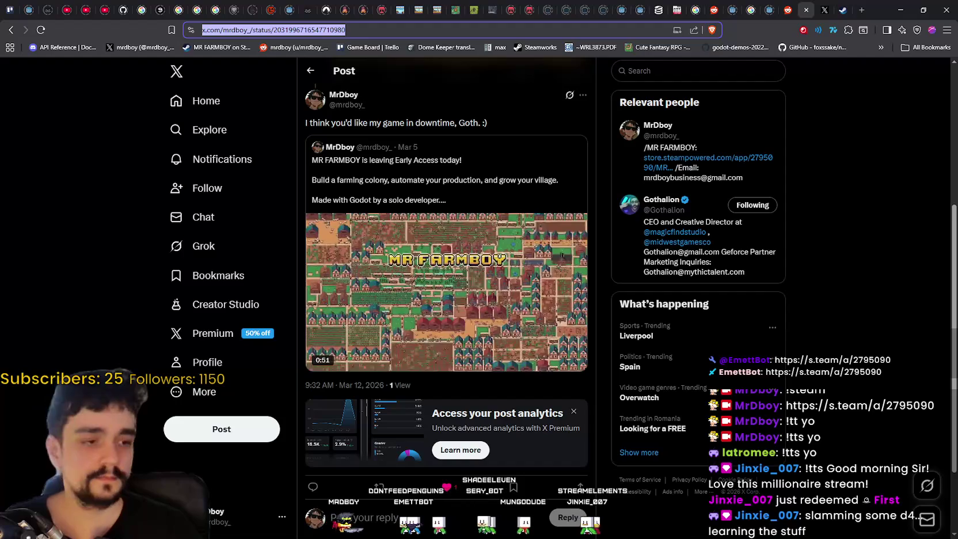
Step: Copy the reply post's link into another window, then return to the X profile page
key(alt+Tab)
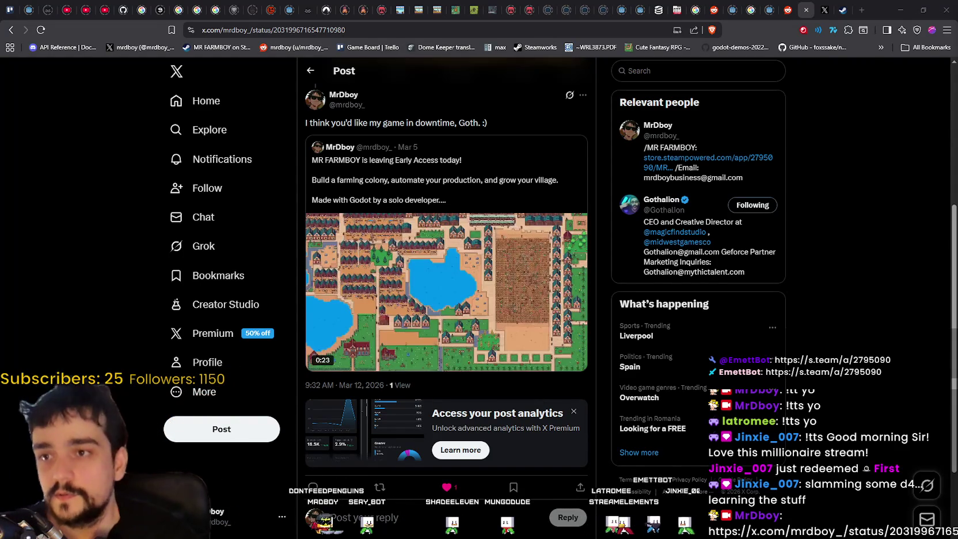
click(196, 362)
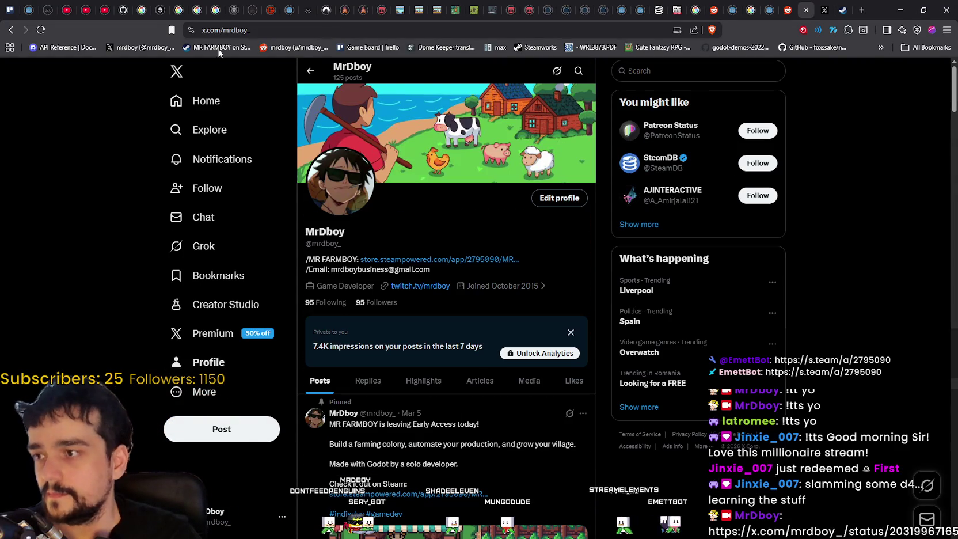
click(205, 101)
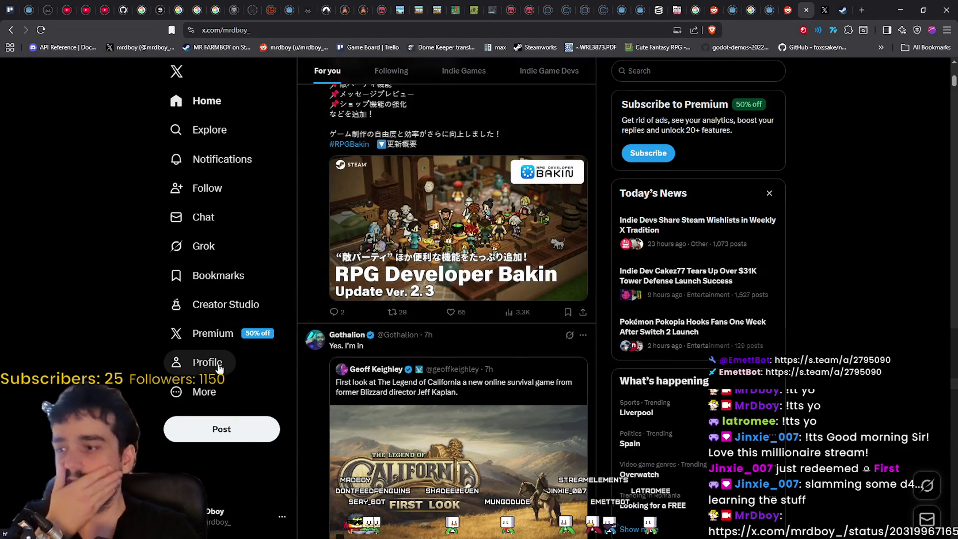
click(222, 366)
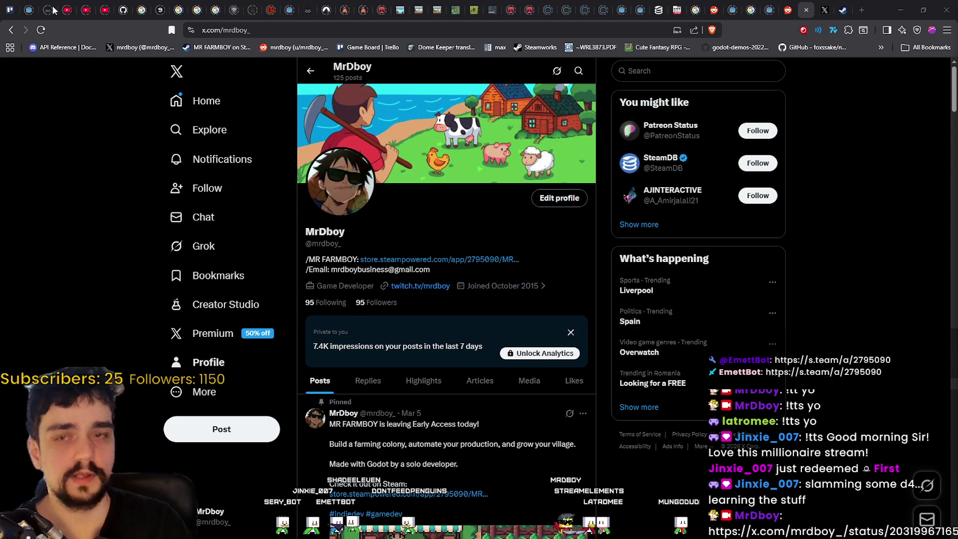
Step: Look over the Trello Game Board lists, then return to the MR FARMBOY post on X
click(12, 7)
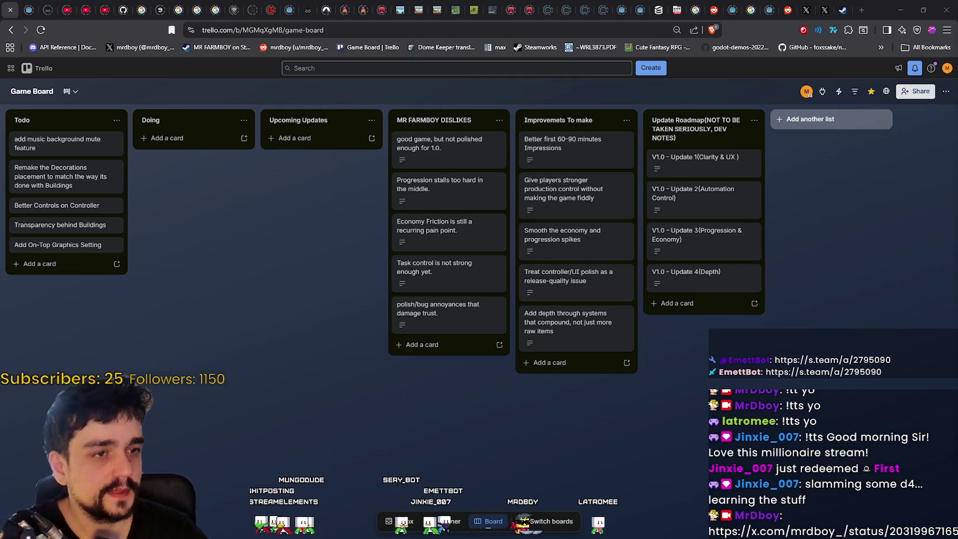
click(818, 12)
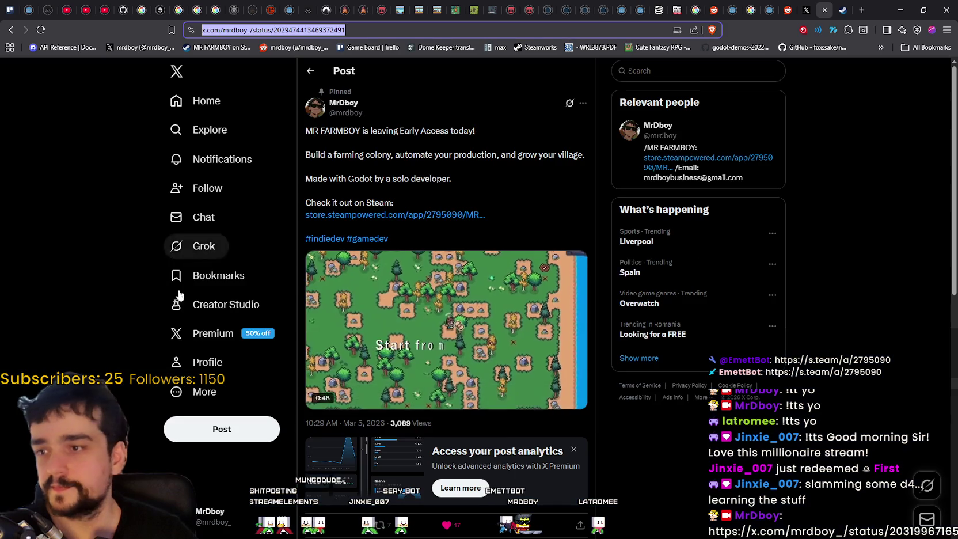
Step: Minimize the browser to get back to the Godot editor
click(901, 10)
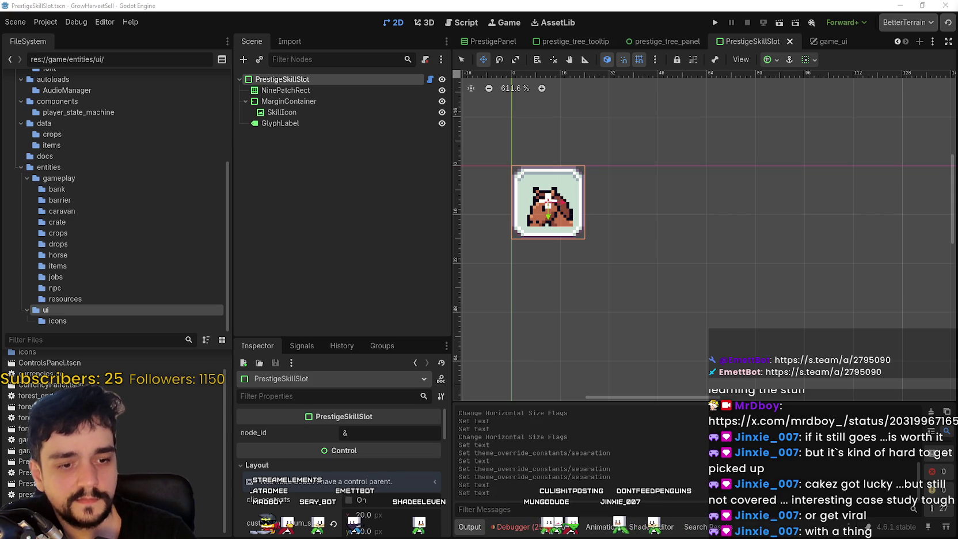
Step: Switch from Godot to the browser's Reddit profile page
key(alt+Tab)
key(ctrl+shift+Tab)
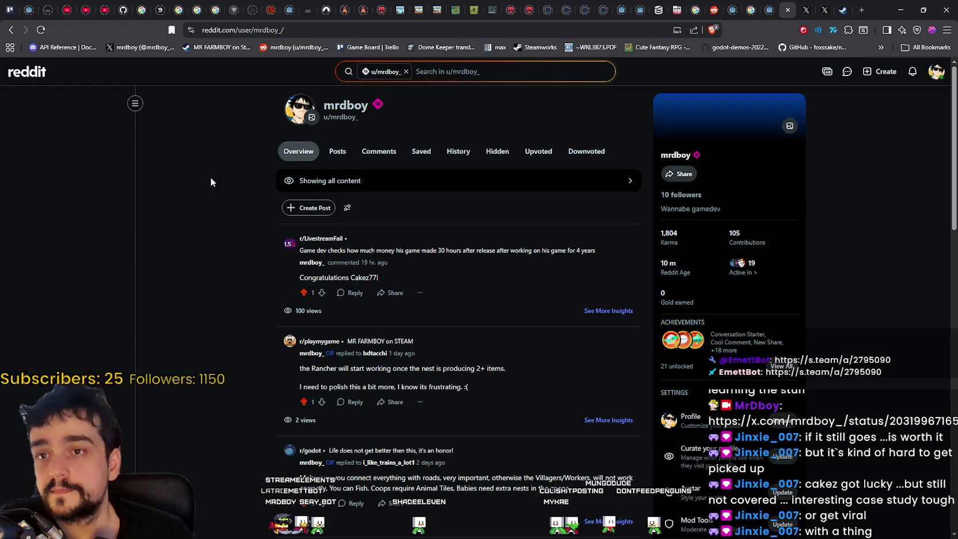
Step: Reload the Reddit profile and open the r/godot post 'Life does not get better then this, it's an honor!'
right_click(249, 215)
click(253, 205)
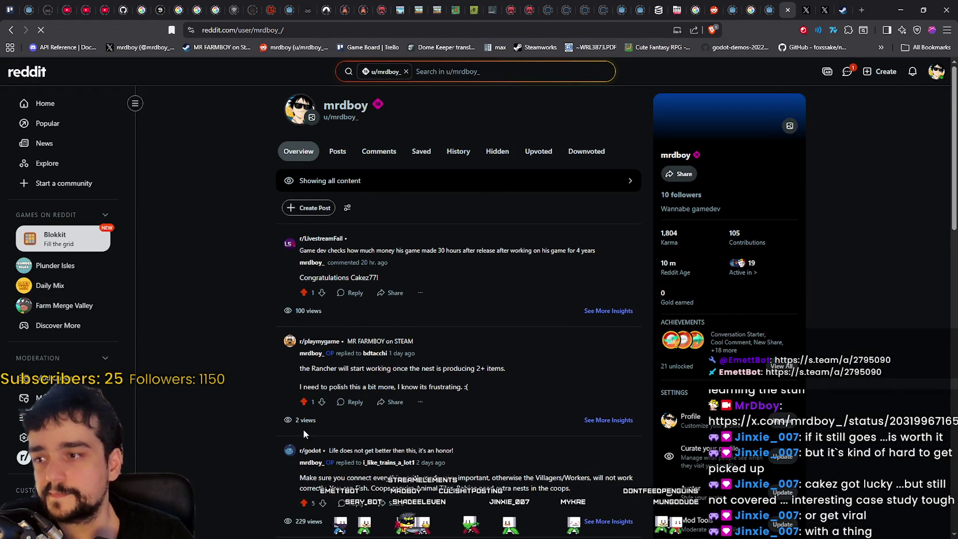
scroll(296, 432, down, 5)
click(530, 346)
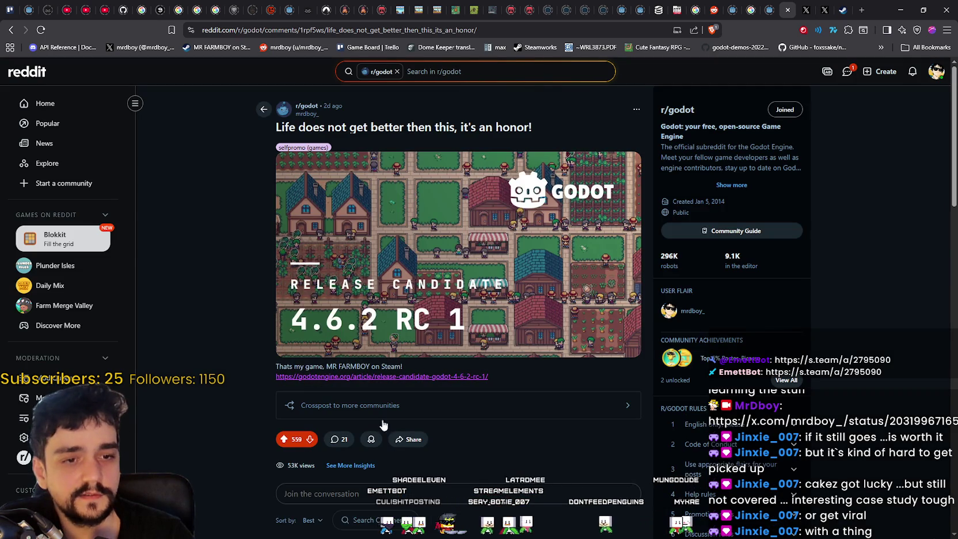
Step: Read through the post's comments, highlighting a congratulations comment, then minimize the browser
scroll(401, 395, down, 8)
scroll(245, 446, down, 3)
scroll(242, 452, up, 12)
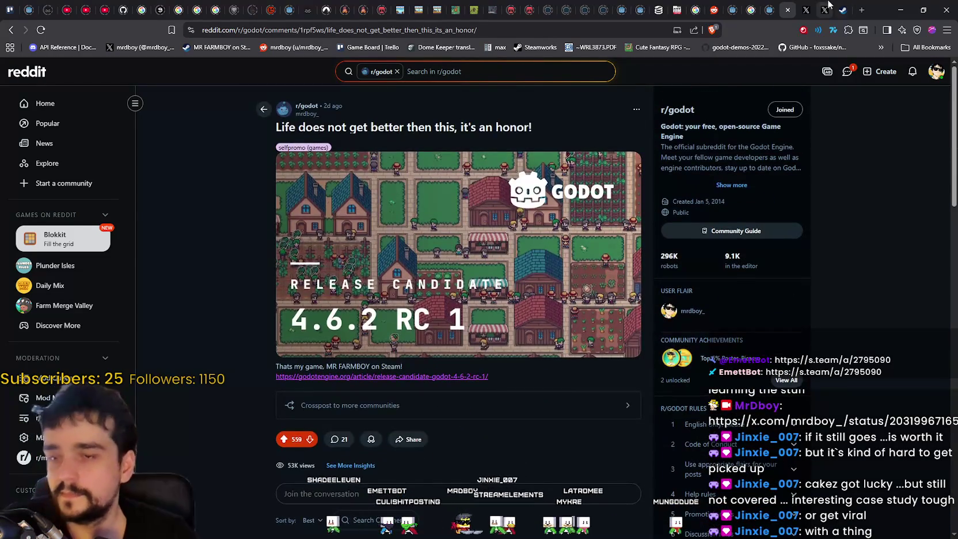
scroll(309, 392, down, 15)
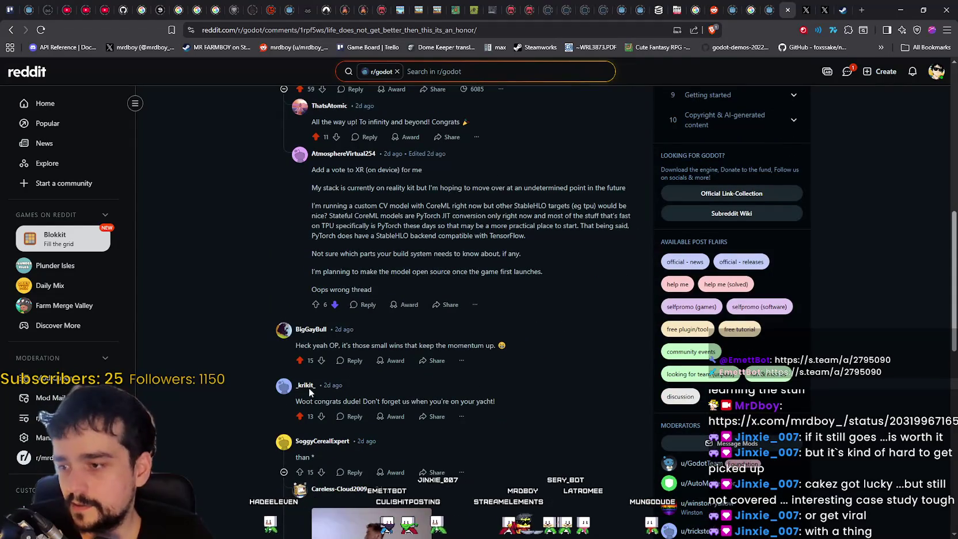
mouse_move(512, 400)
mouse_down()
mouse_move(252, 395)
mouse_move(253, 387)
mouse_up()
scroll(244, 345, down, 3)
click(241, 305)
scroll(623, 325, down, 3)
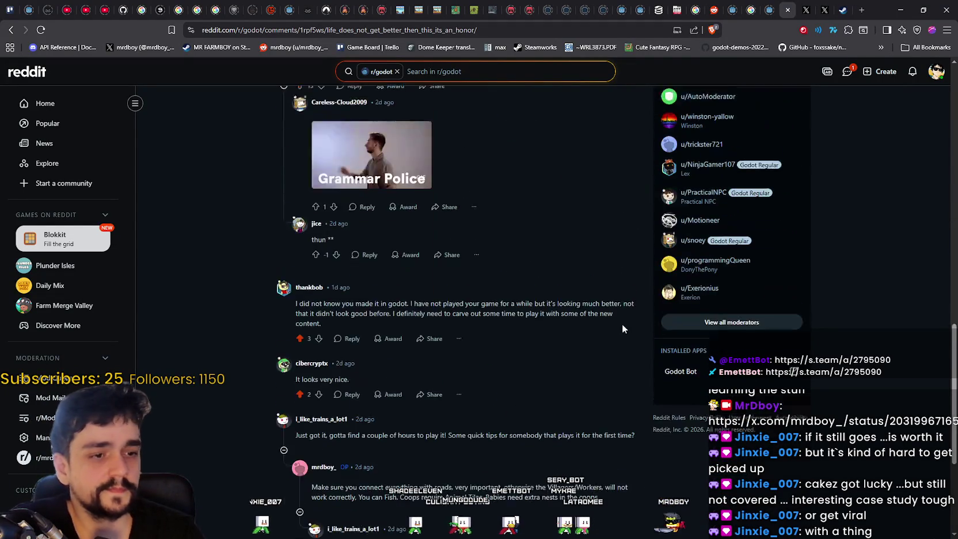
scroll(587, 428, up, 15)
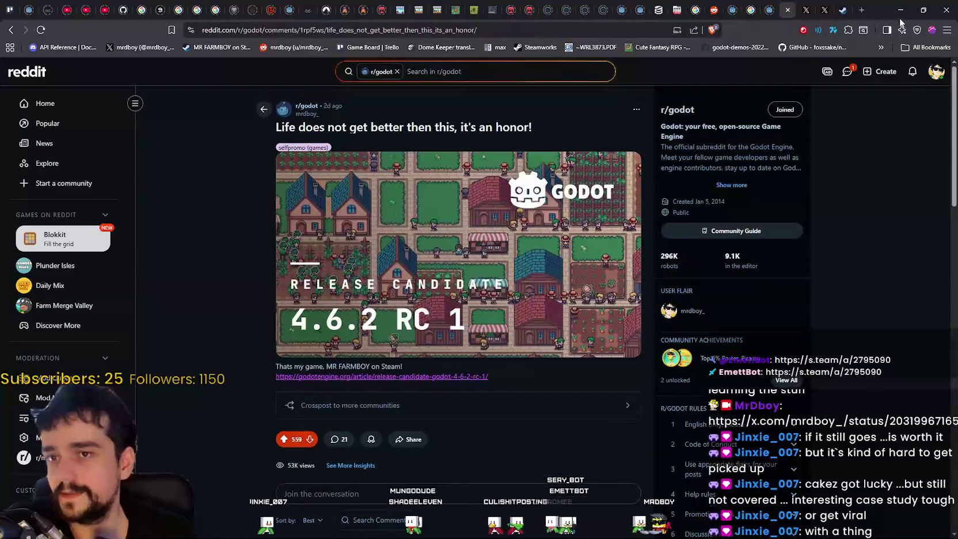
click(901, 8)
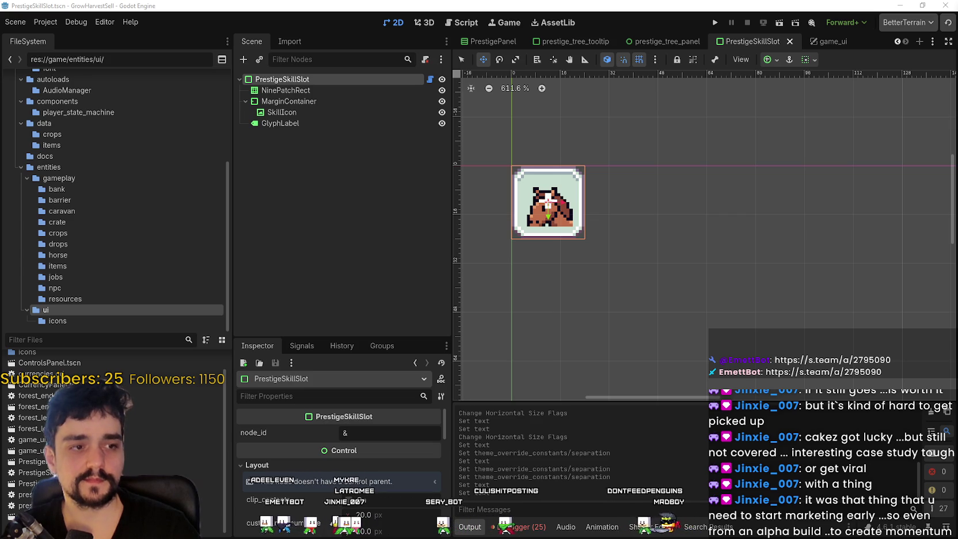
Step: Bring up mrFarmboy1Week.txt and make its Notepad window taller to show the full prediction list
key(alt+Tab)
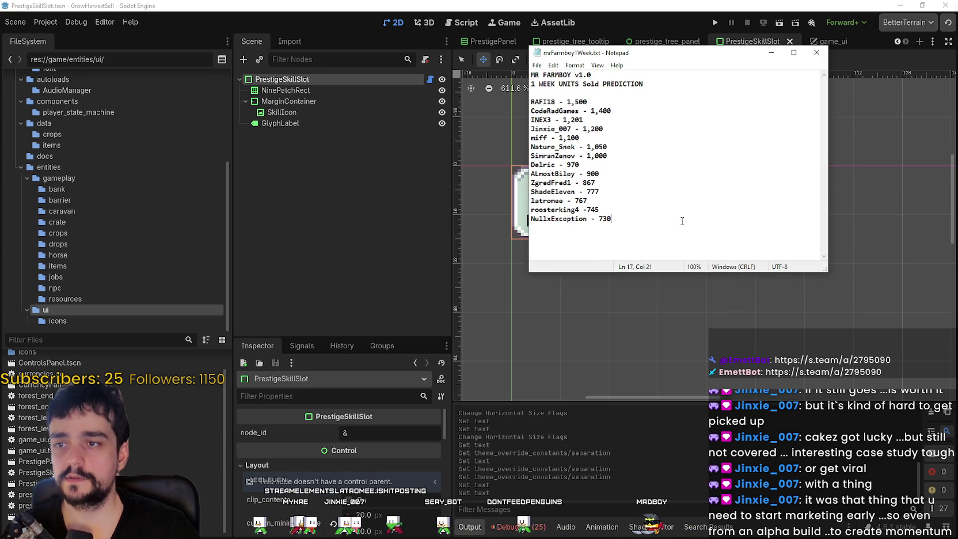
mouse_move(615, 129)
mouse_down()
mouse_move(509, 124)
mouse_move(514, 130)
mouse_up()
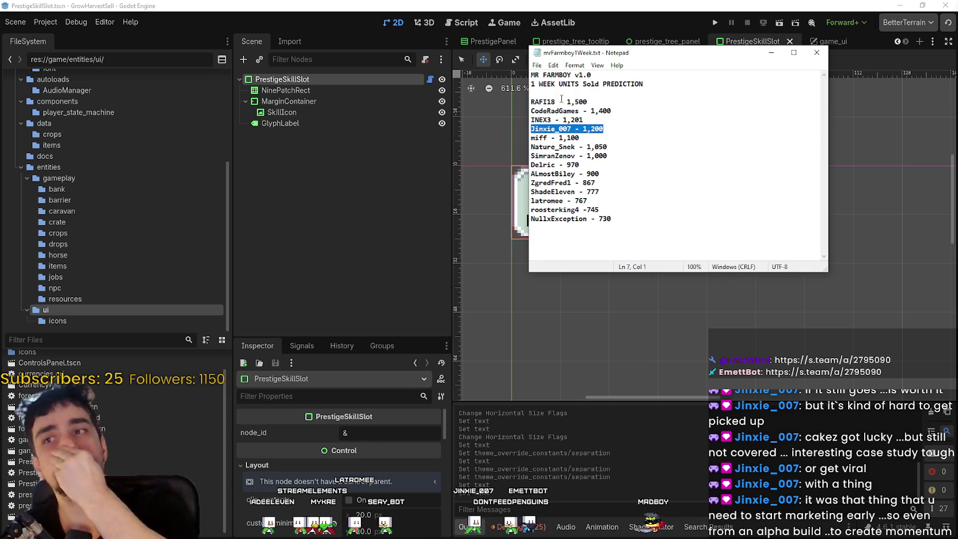
click(633, 155)
ctrl+scroll(633, 155, up, 3)
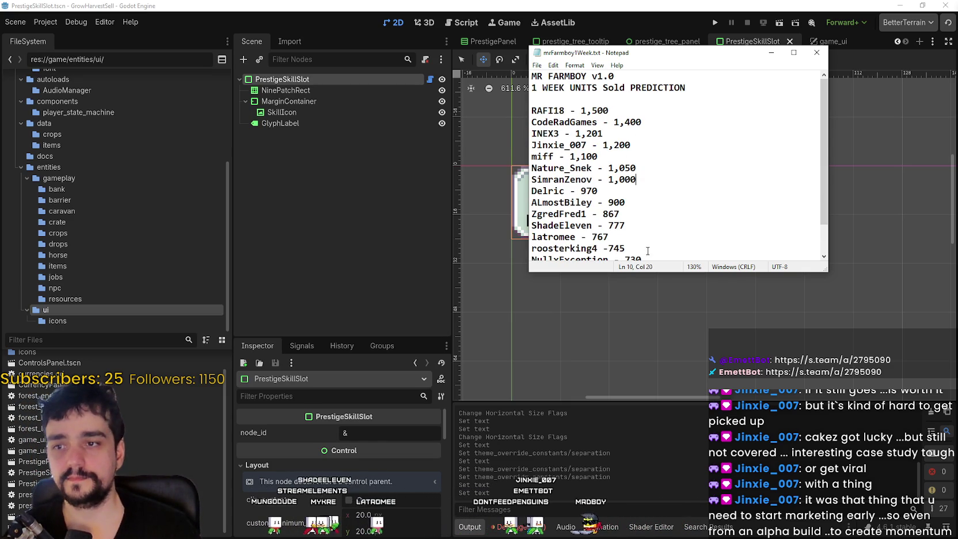
drag(657, 277, 657, 410)
click(658, 279)
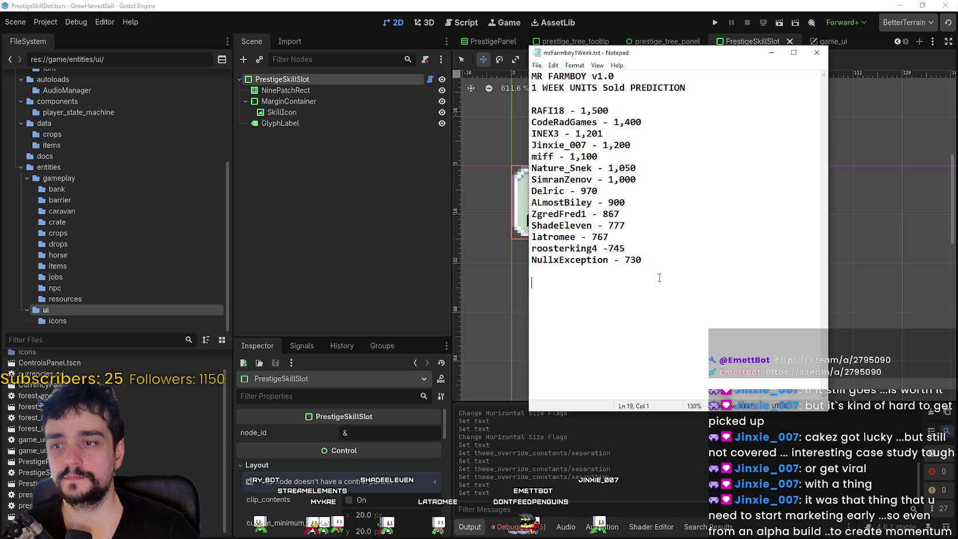
ctrl+scroll(658, 276, up, 3)
ctrl+scroll(658, 275, up, 1)
Step: Highlight the 1,201 and 1,200 prediction lines to compare them, then close the notes
drag(659, 171, 520, 166)
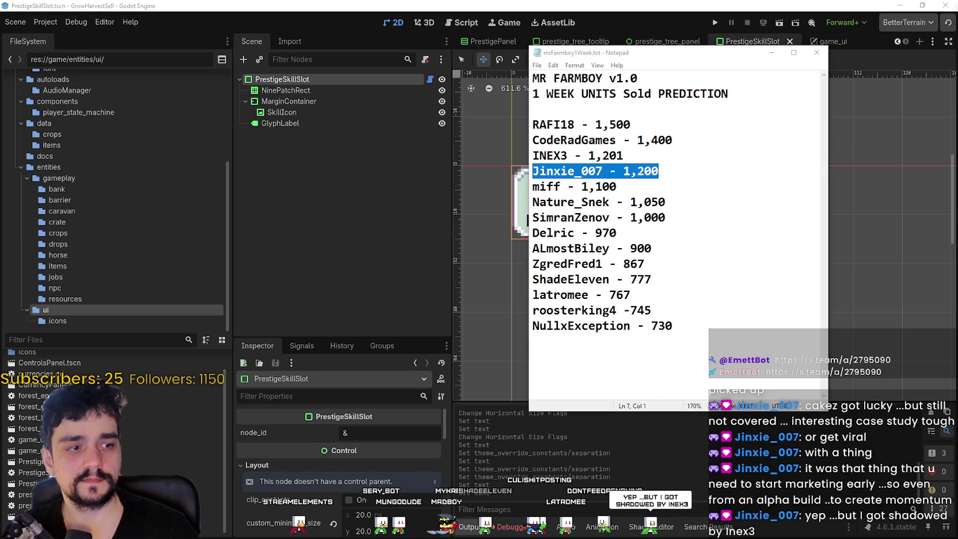
click(629, 167)
mouse_move(659, 171)
mouse_down()
mouse_move(531, 158)
mouse_move(523, 167)
mouse_move(527, 149)
mouse_up()
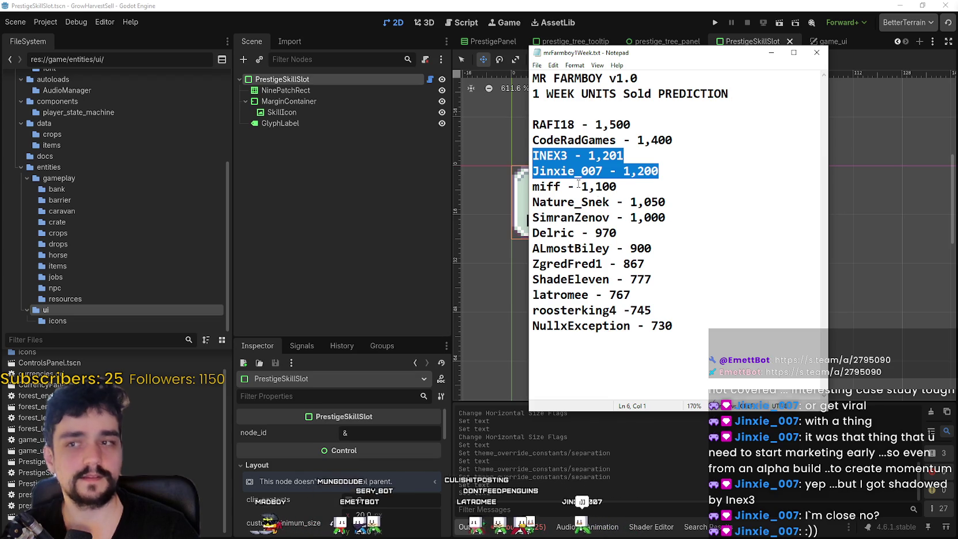
click(582, 186)
mouse_move(684, 167)
mouse_down()
mouse_move(519, 143)
mouse_move(477, 161)
mouse_move(501, 141)
mouse_move(511, 152)
mouse_up()
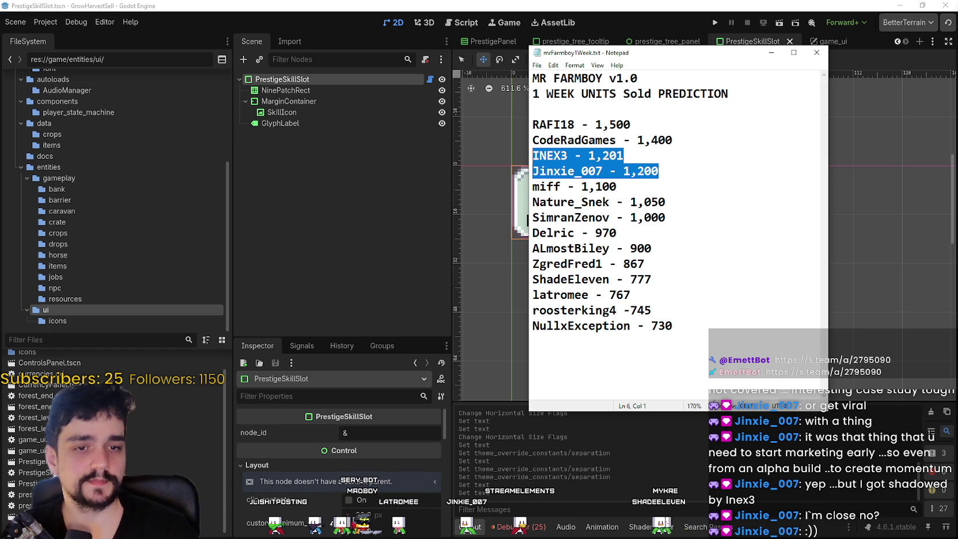
click(511, 152)
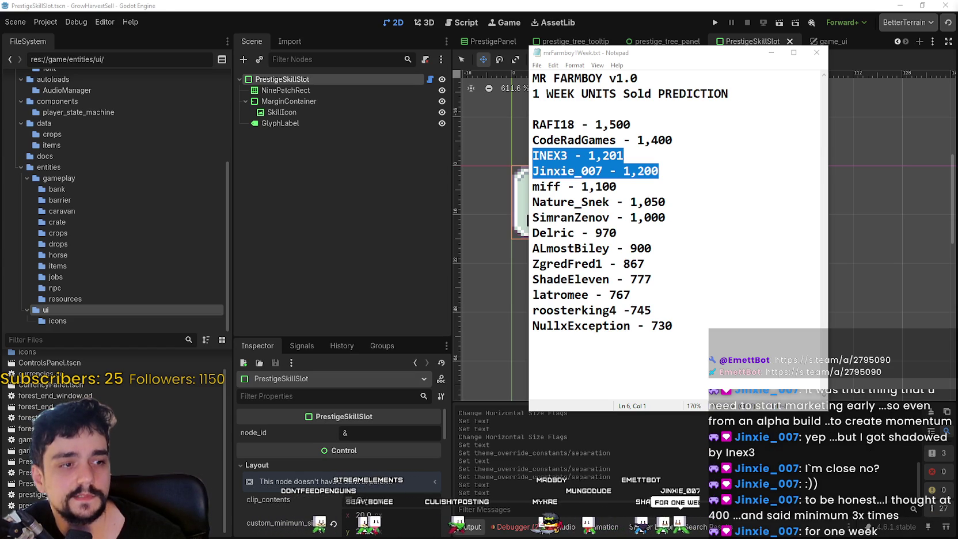
click(761, 202)
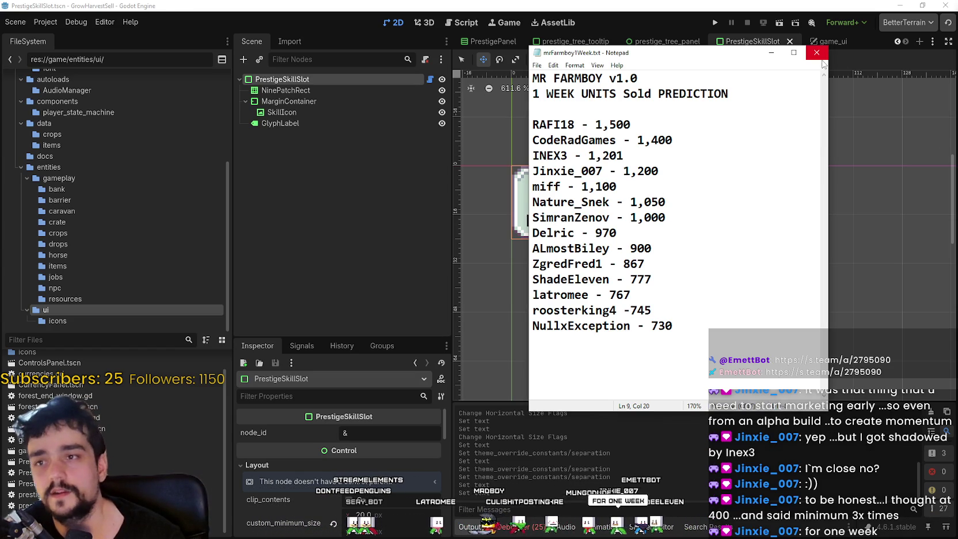
click(821, 56)
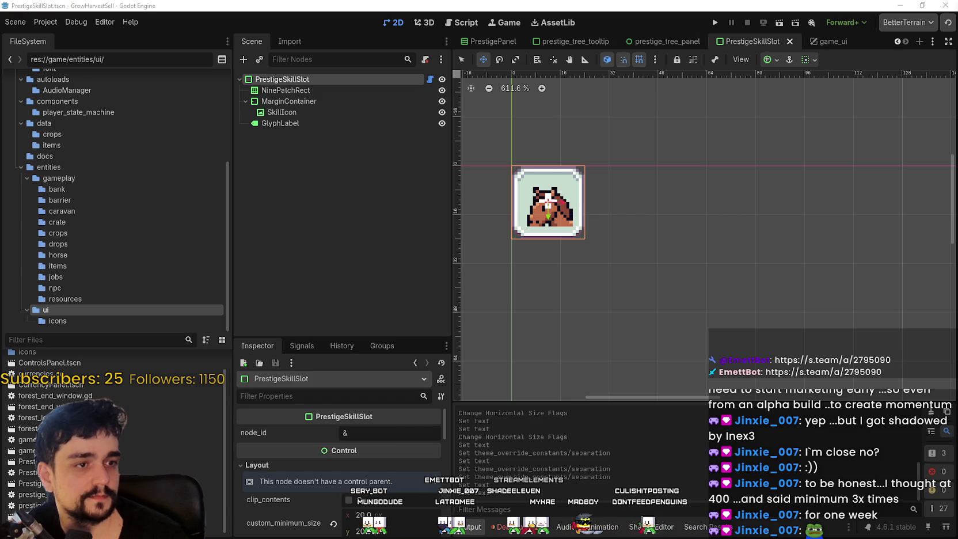
Step: Run the game project to reach the 'Grow. Harvest. Sell.' title screen
click(713, 25)
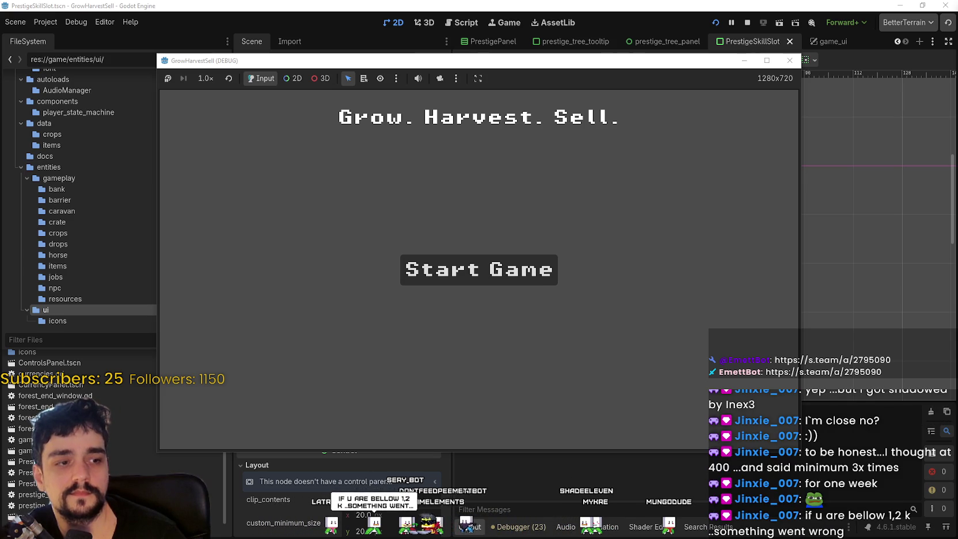
Step: Start a new game and walk the player left along the village road
click(517, 276)
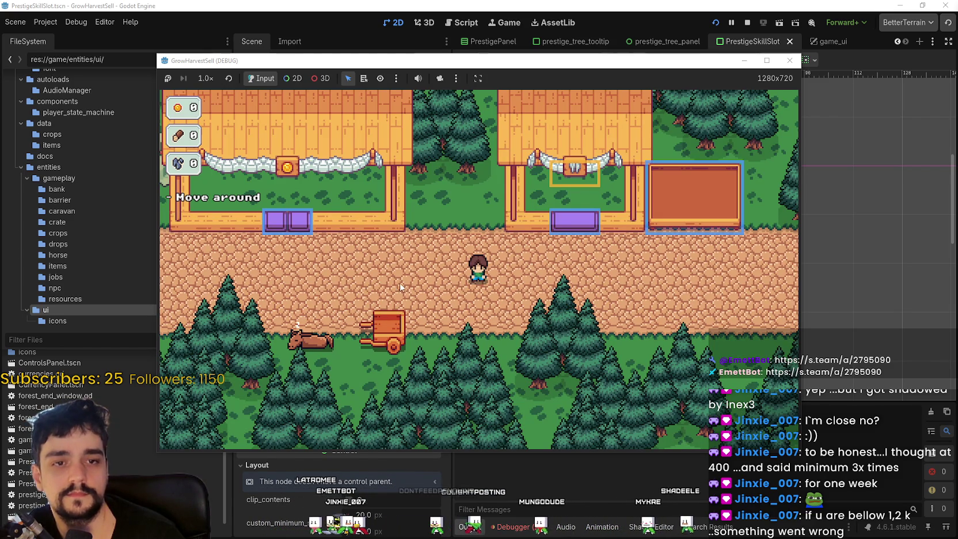
key(a)
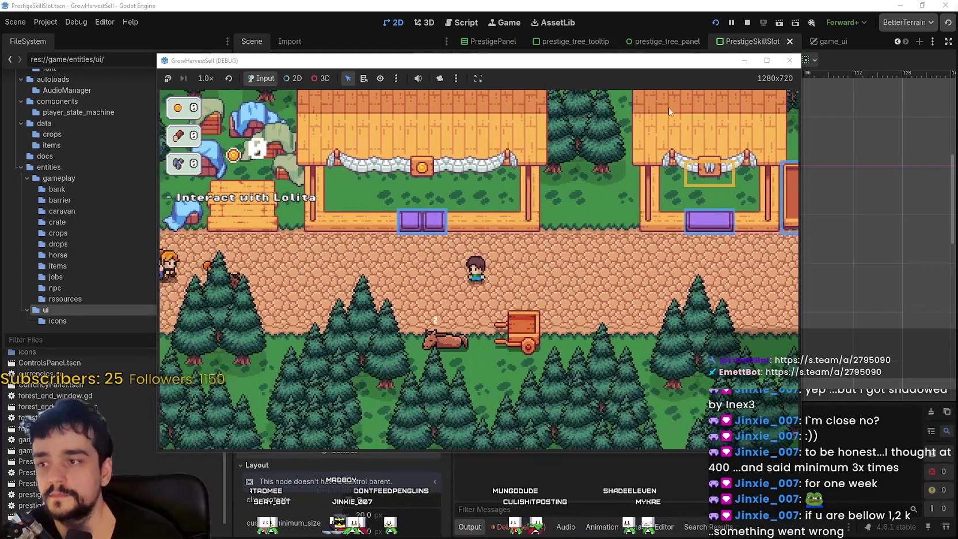
Step: In the full-screen game, walk left to the resting horse by the cart and open Select a Stage
click(767, 60)
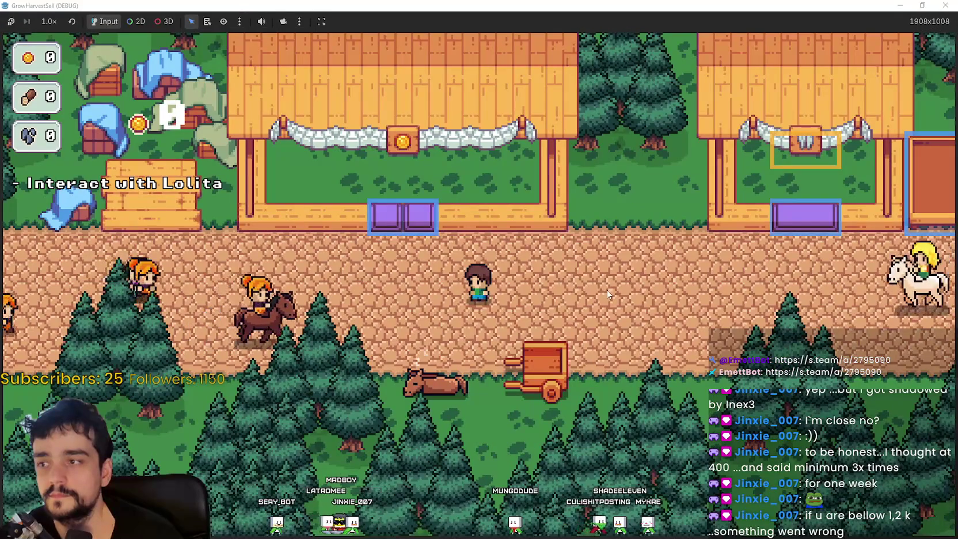
key(a)
key(d)
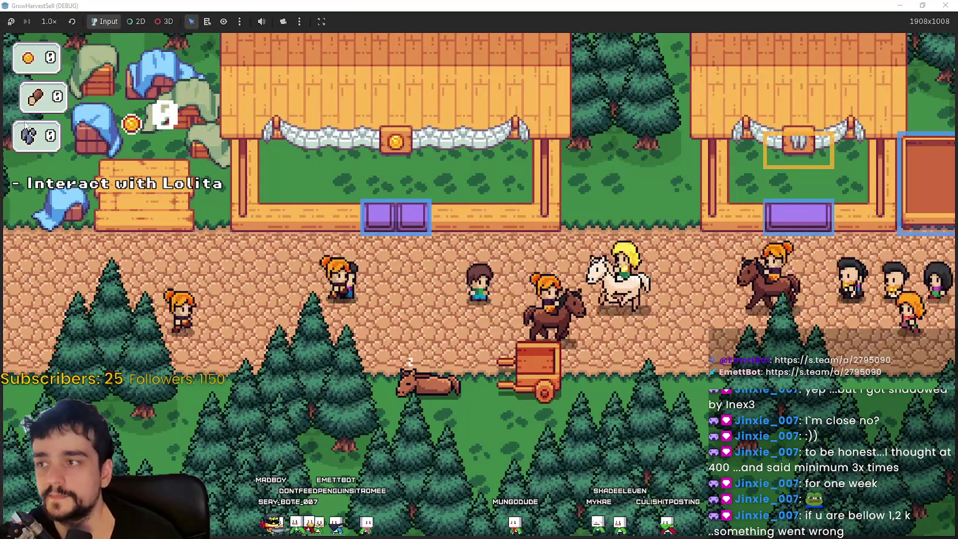
key(a)
key(s)
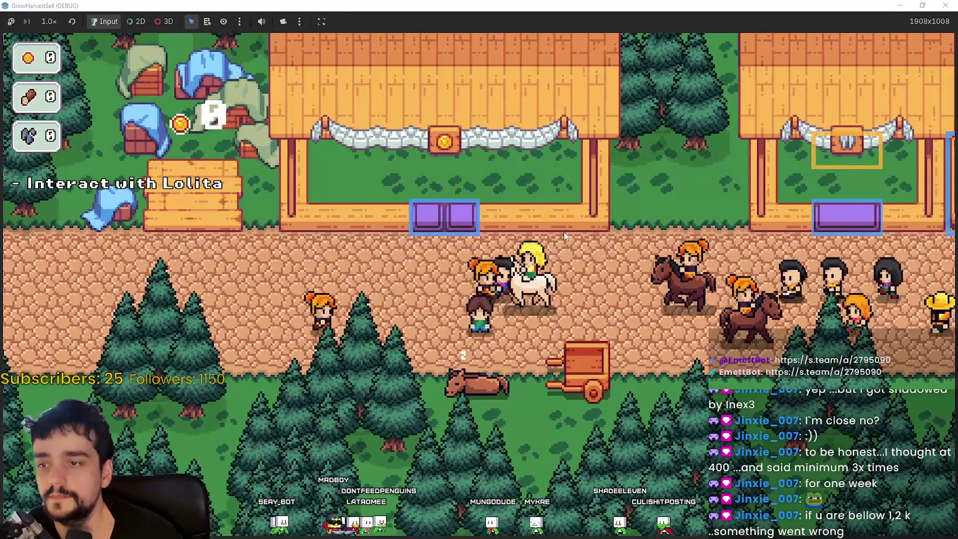
key(super+Down)
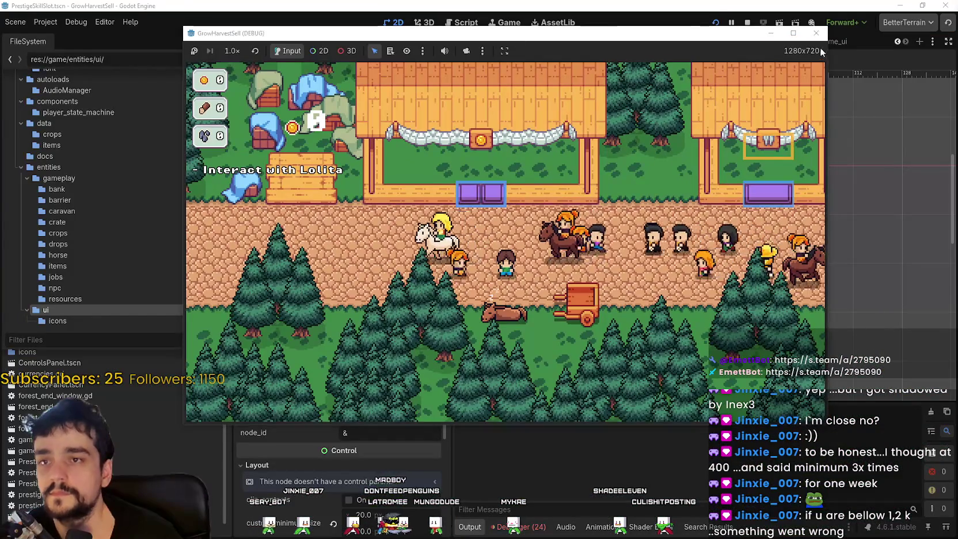
click(793, 34)
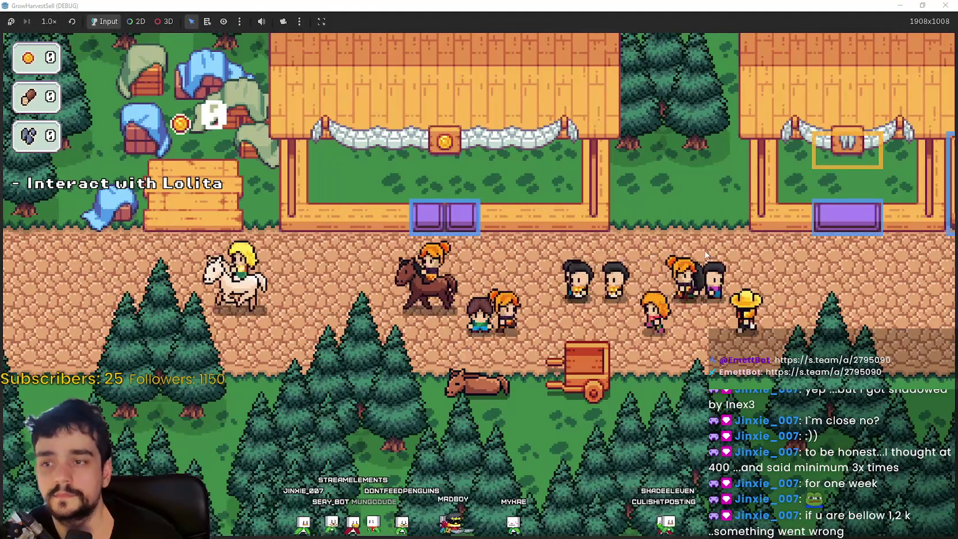
key(a)
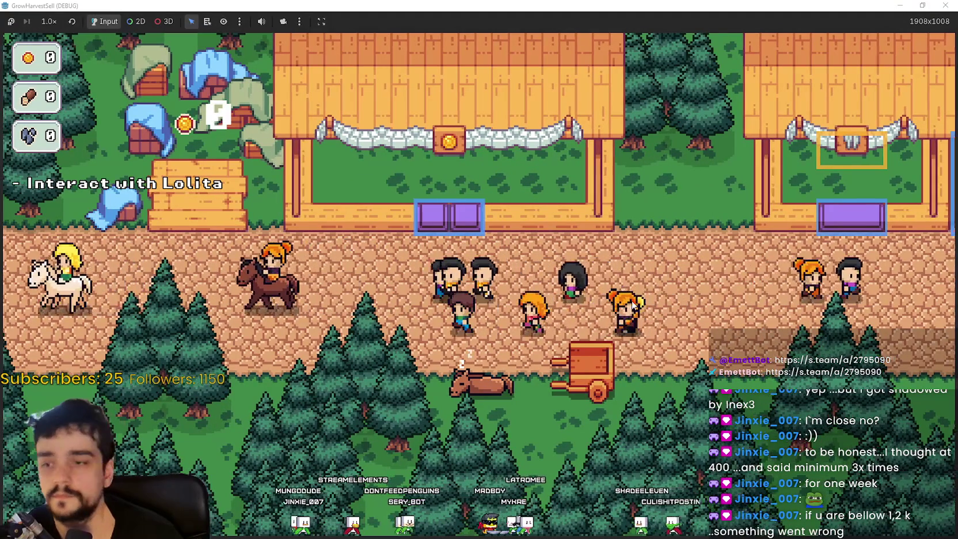
key(a)
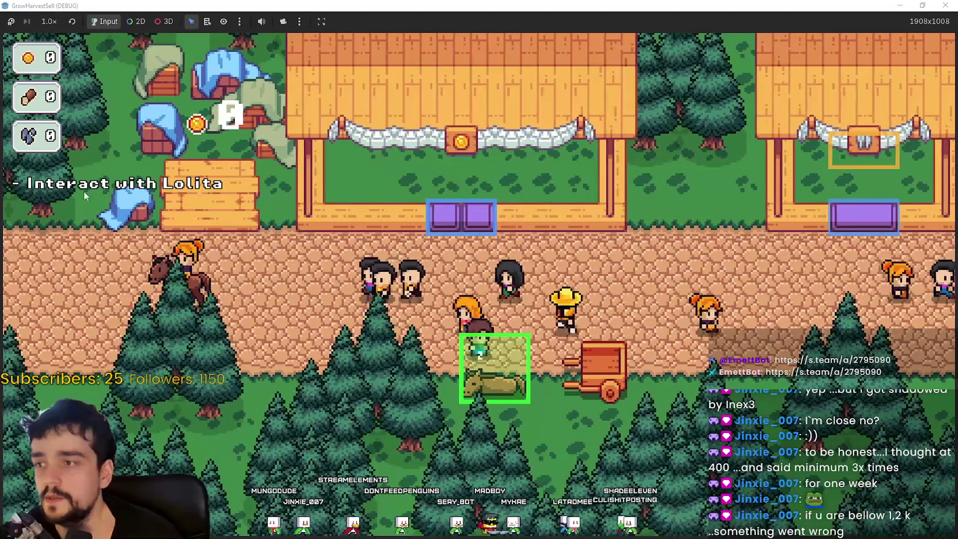
key(e)
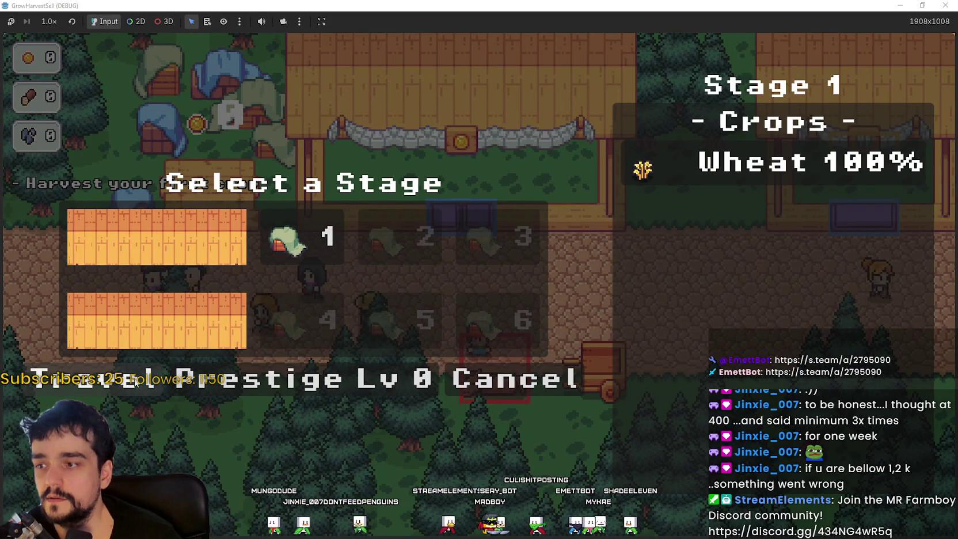
Step: Choose Stage 1 and walk the farmer back and forth across the wheat field
key(e)
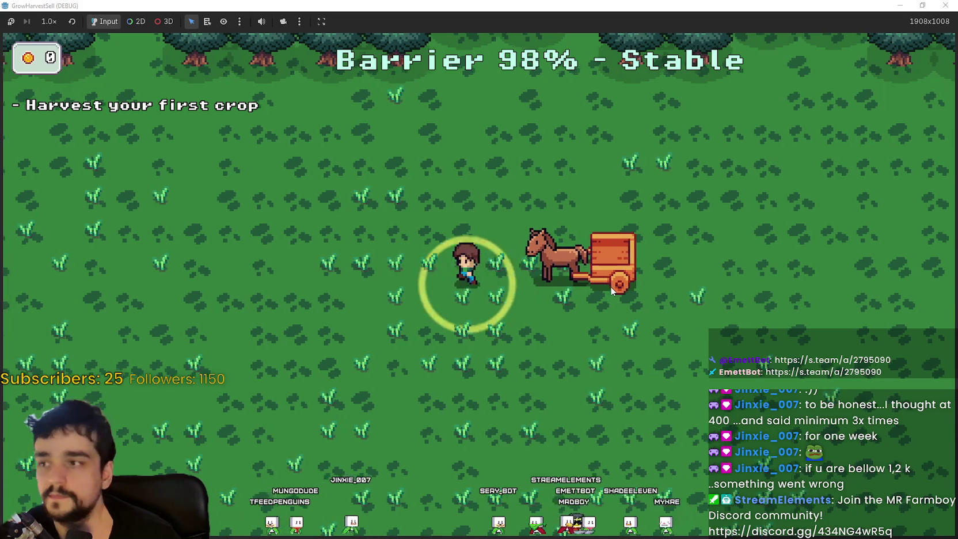
key(a)
key(d)
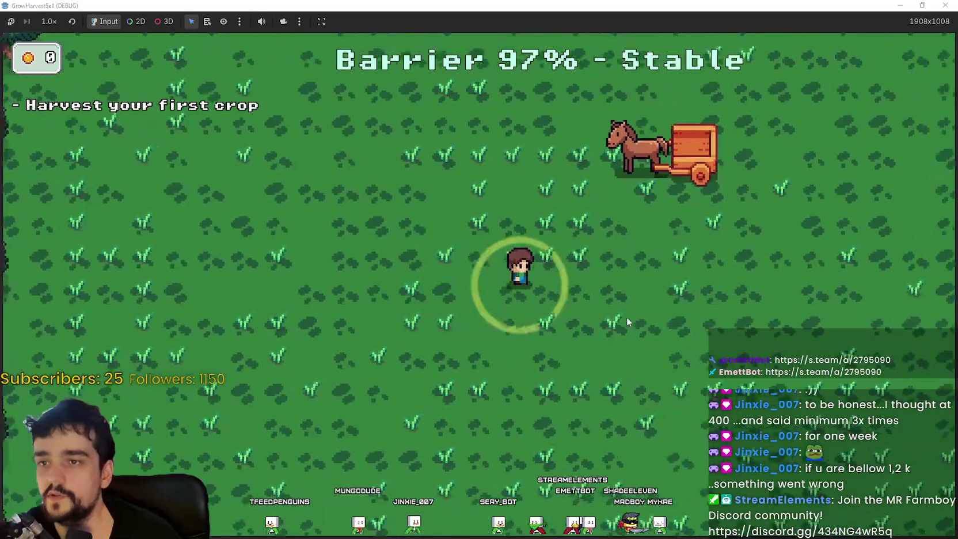
key(w)
key(a)
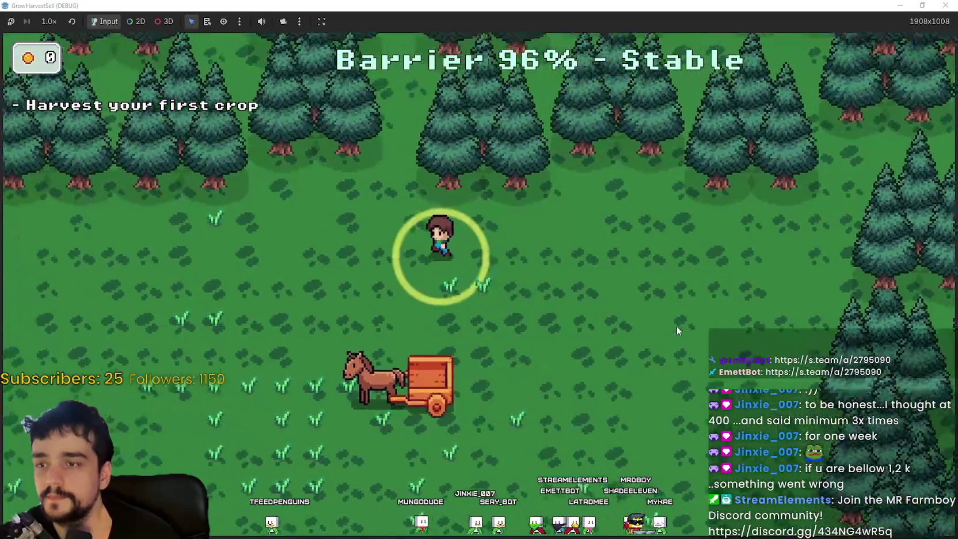
key(s)
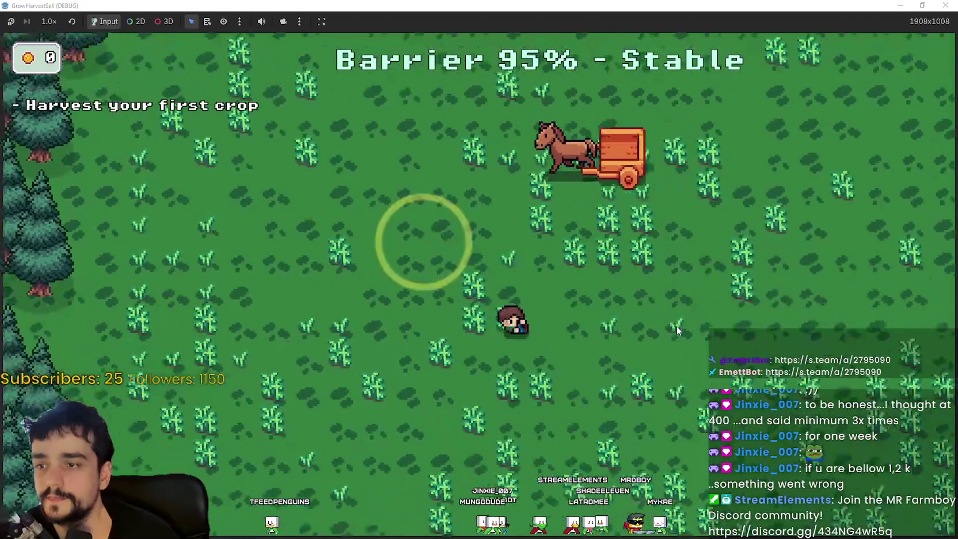
key(d)
key(w)
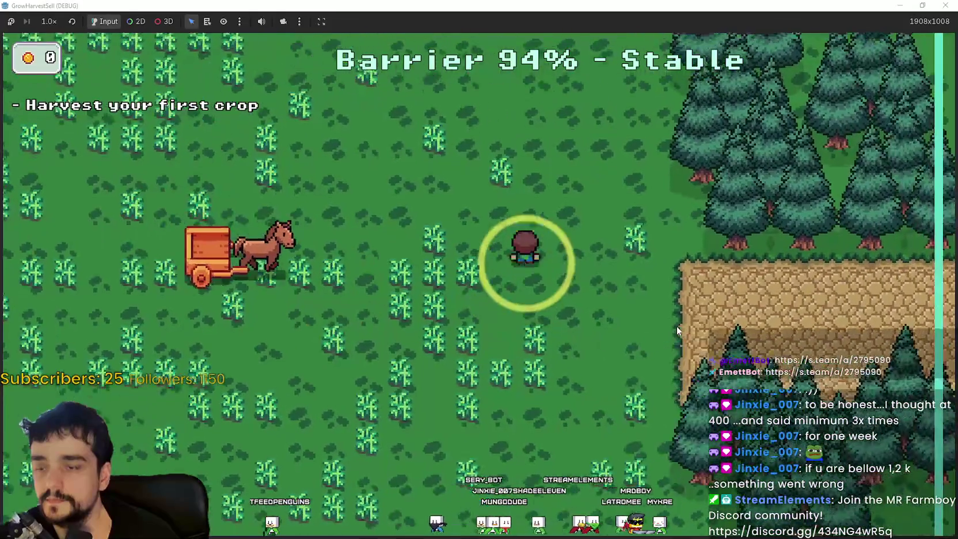
key(a)
key(a)
key(s)
Step: Keep walking the farmer through the crop rows until the wheat ripens orange
key(d)
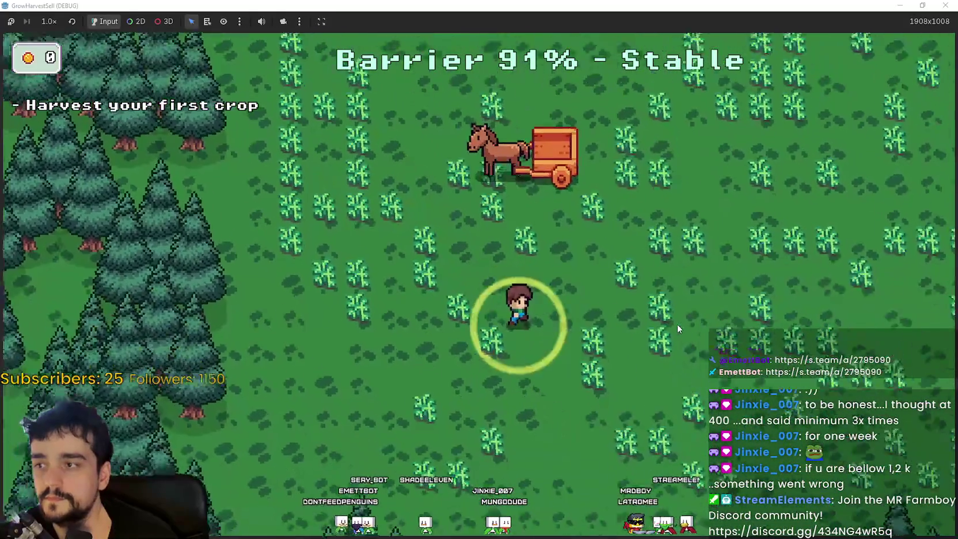
key(w)
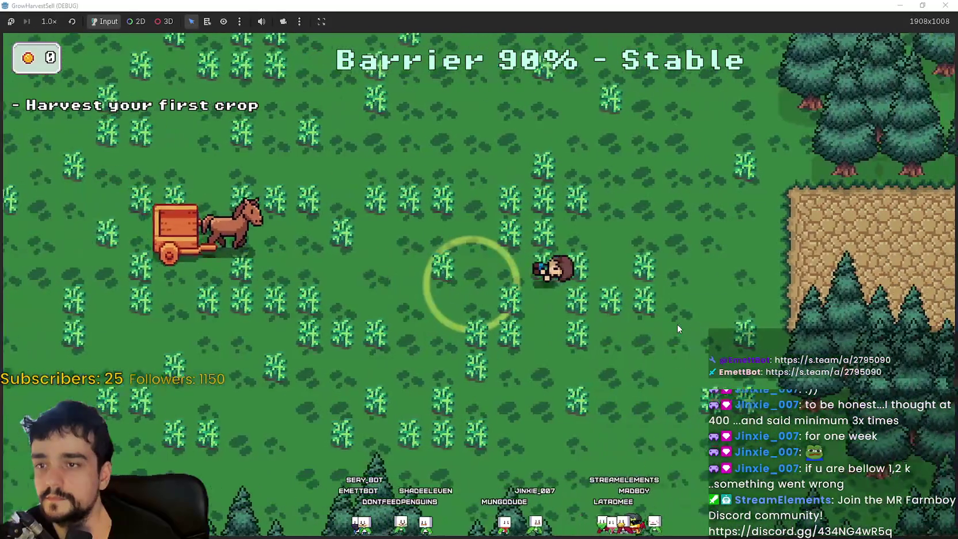
key(a)
key(a)
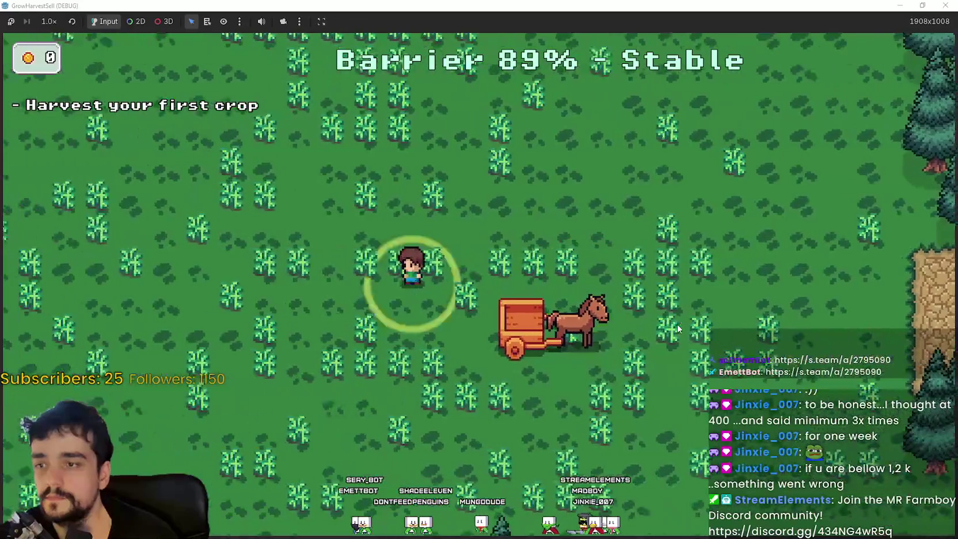
key(w)
key(a)
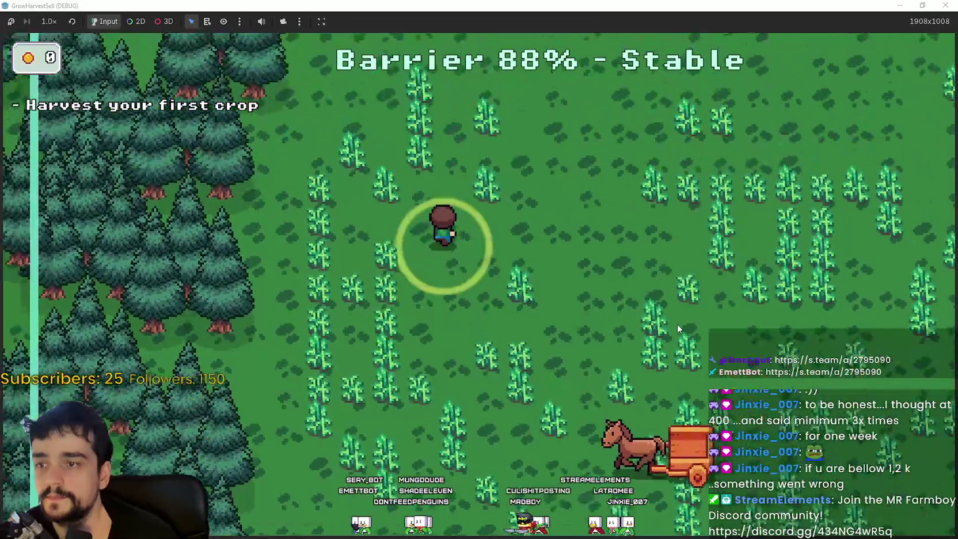
key(s)
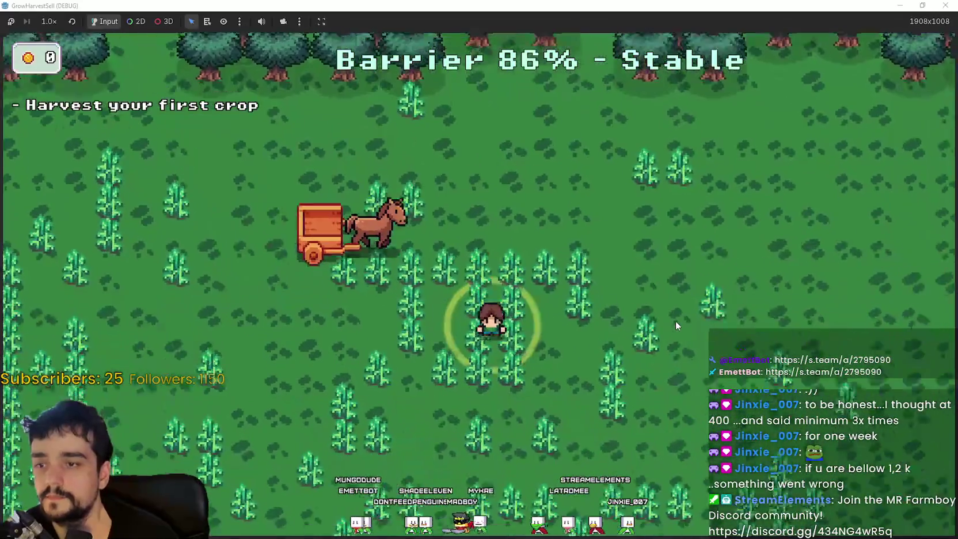
key(d)
key(w)
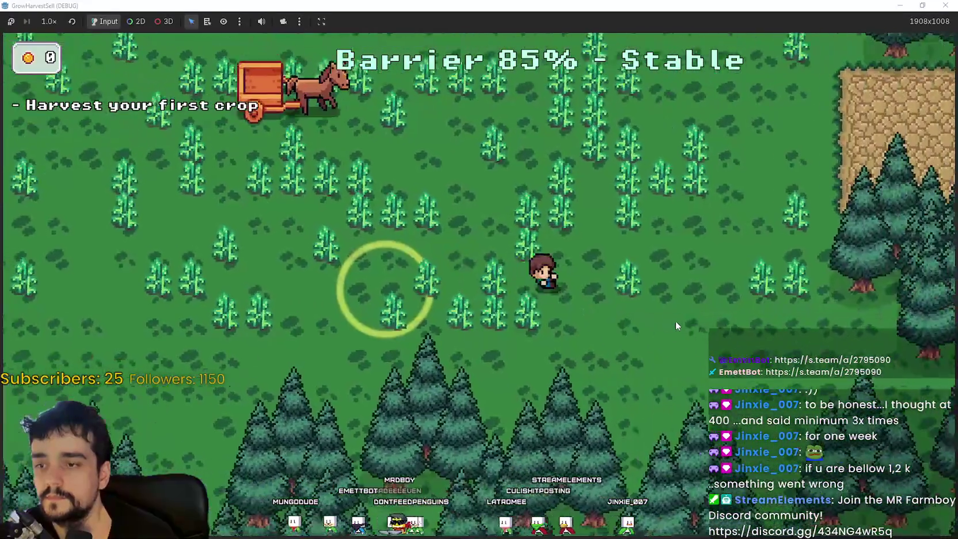
key(a)
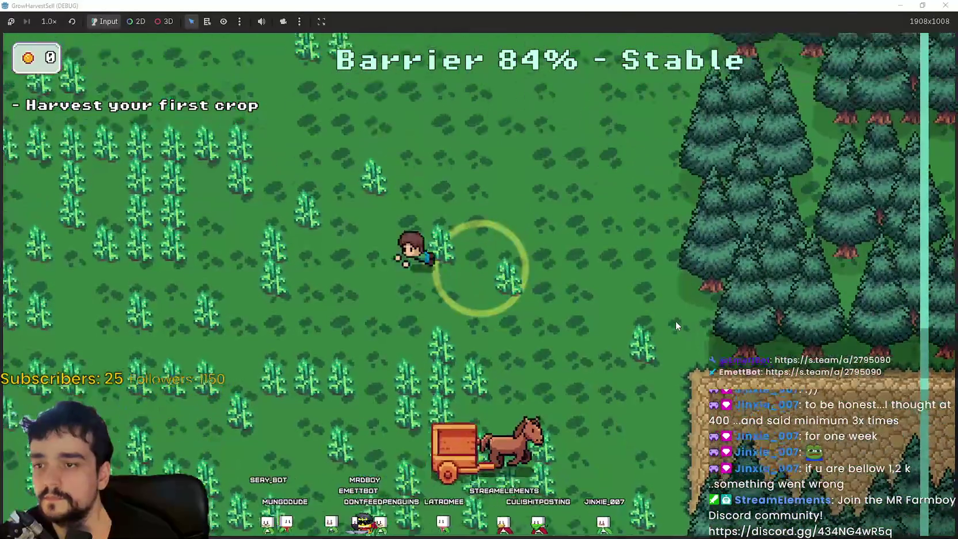
key(s)
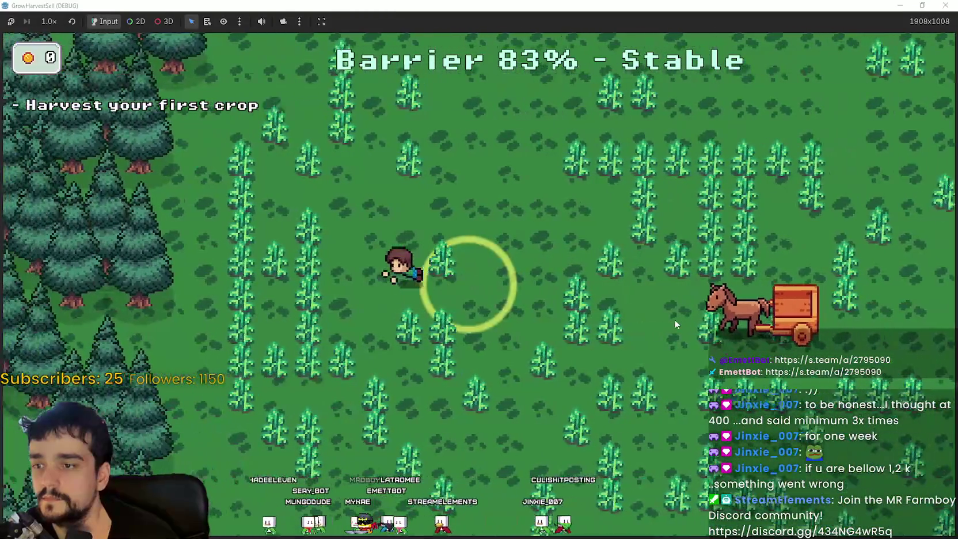
key(d)
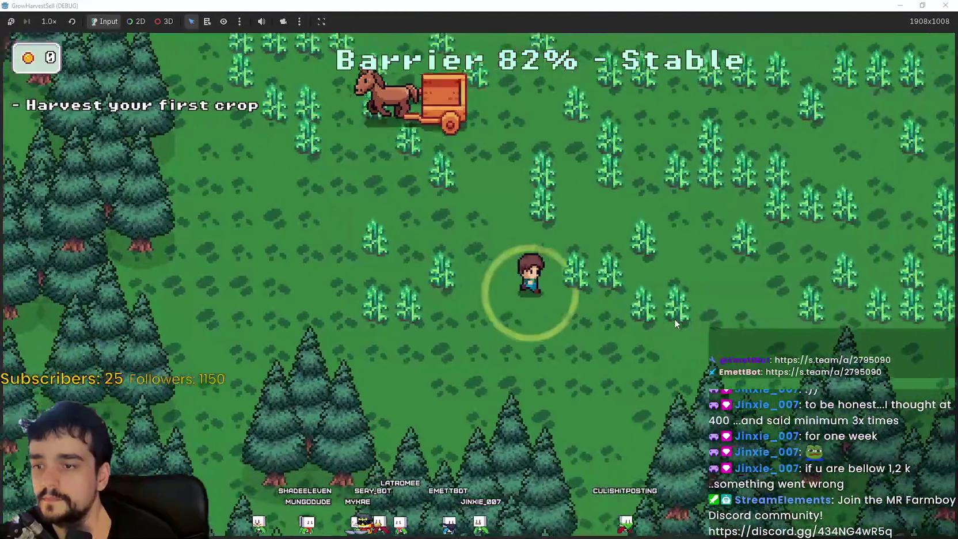
key(w)
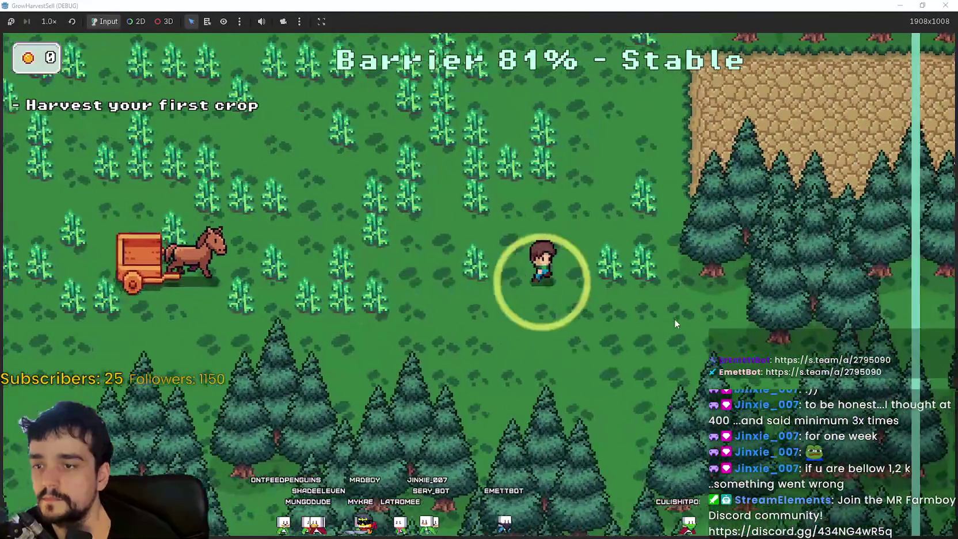
key(a)
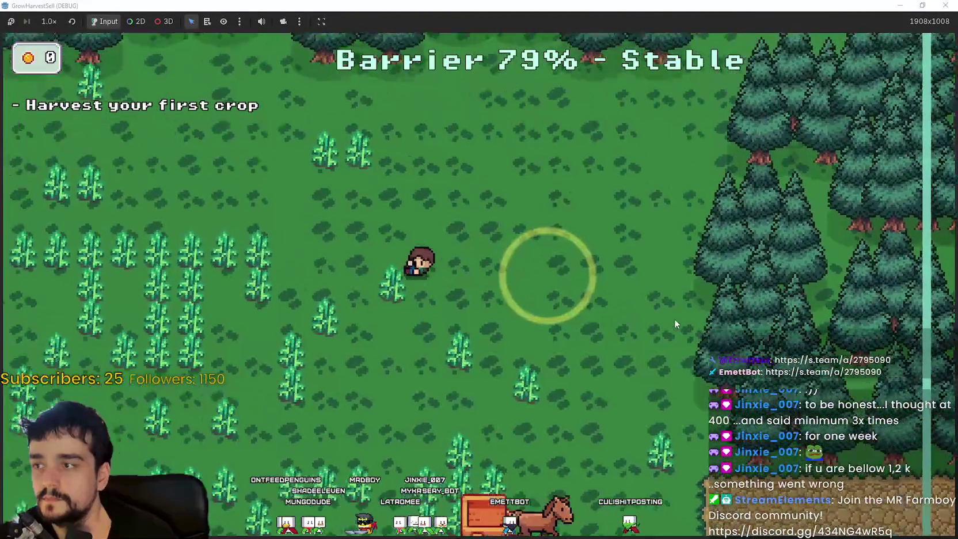
key(s)
key(s)
key(d)
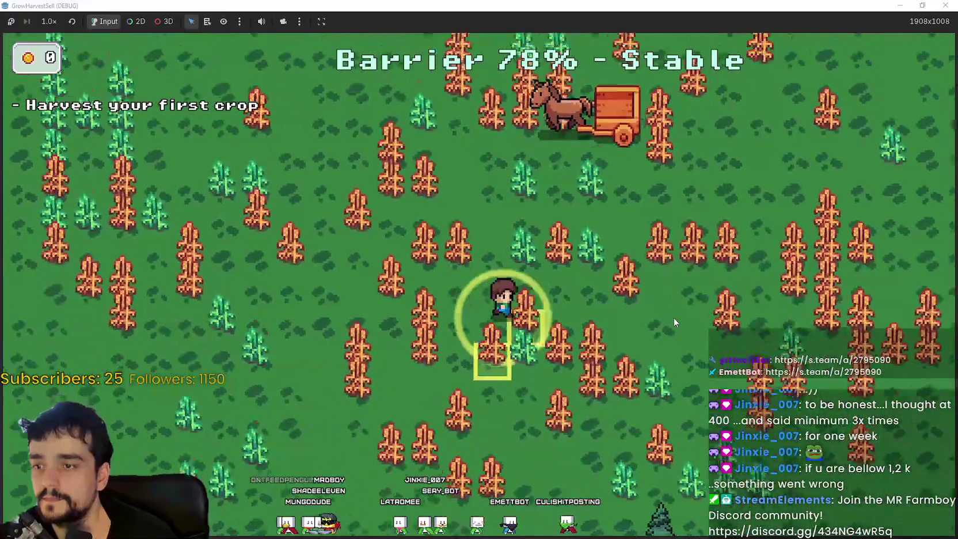
Step: Harvest the first ripe crops into the cart, working left and up toward the forest
key(d)
key(w)
key(w)
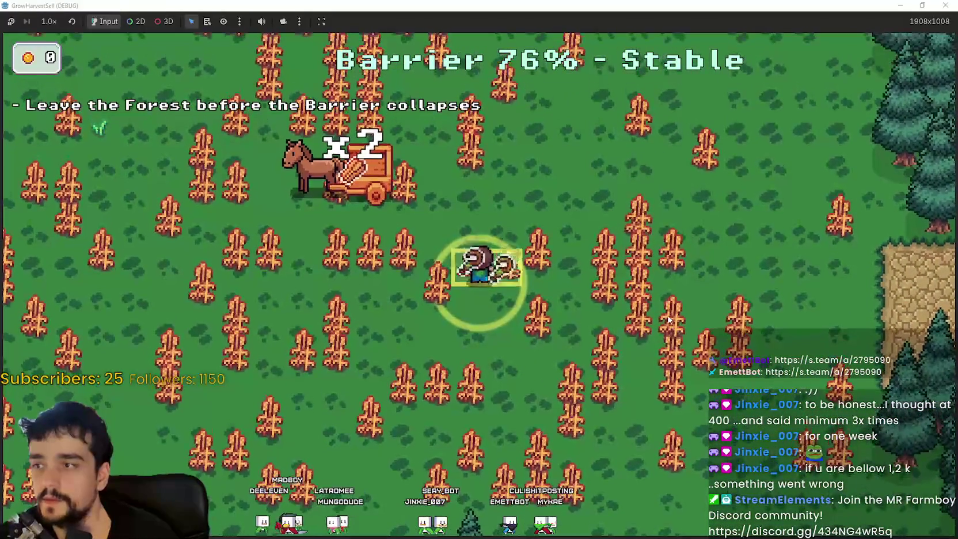
key(a)
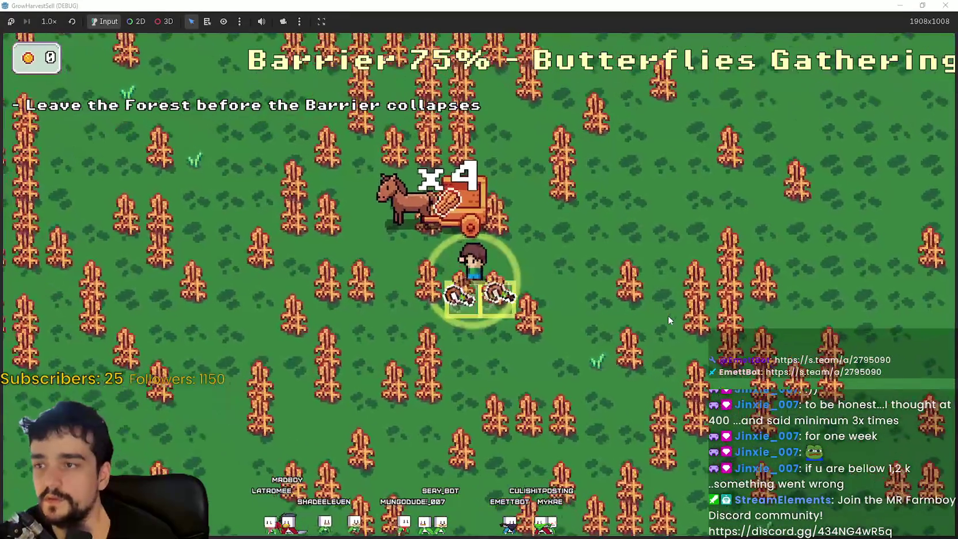
key(s)
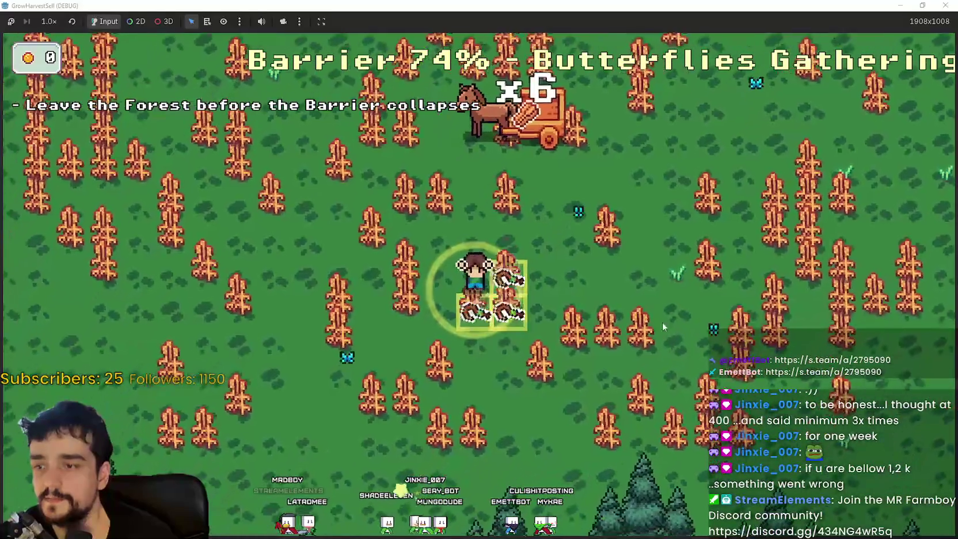
key(a)
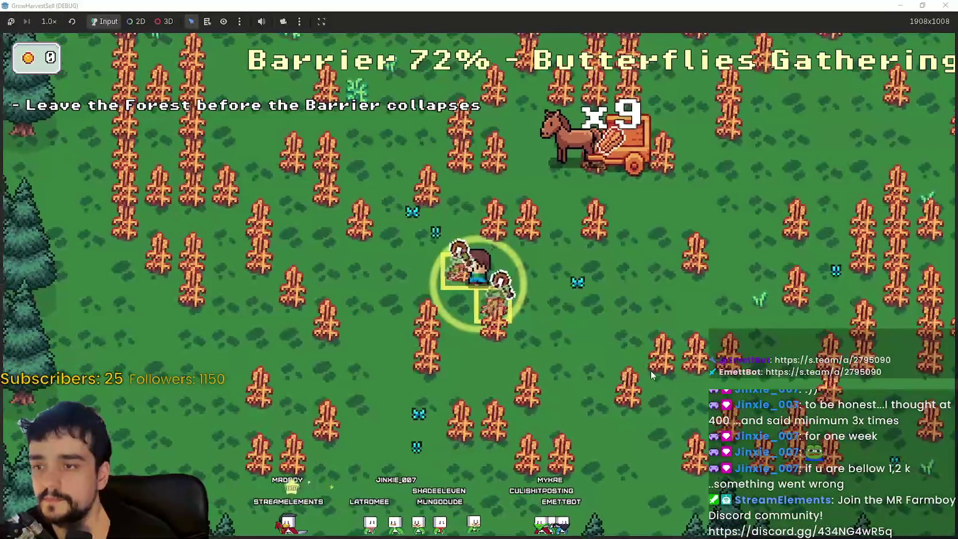
key(w)
key(a)
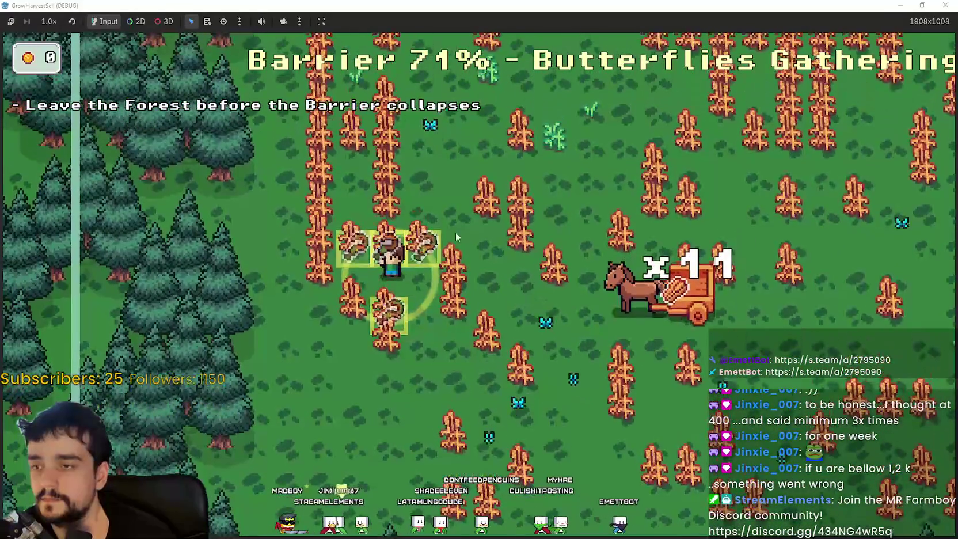
key(w)
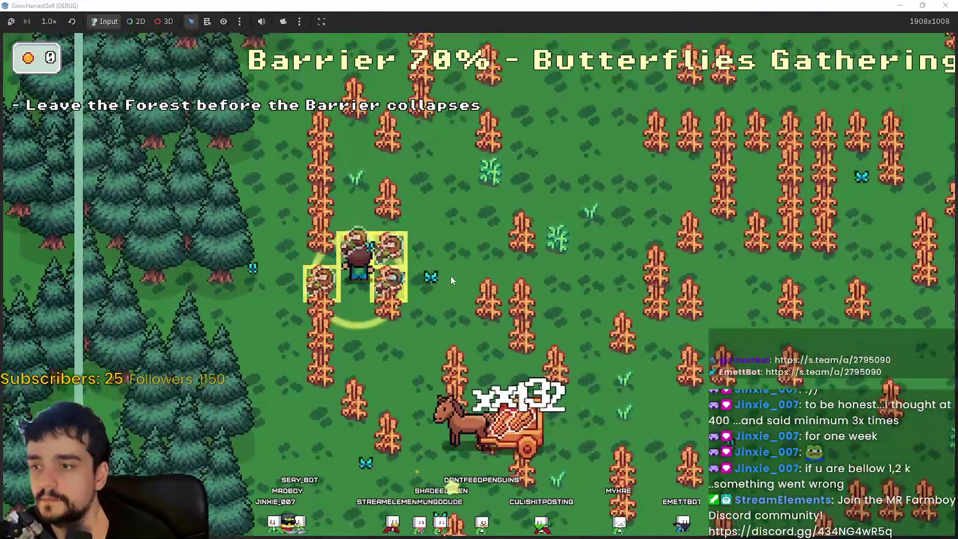
key(w)
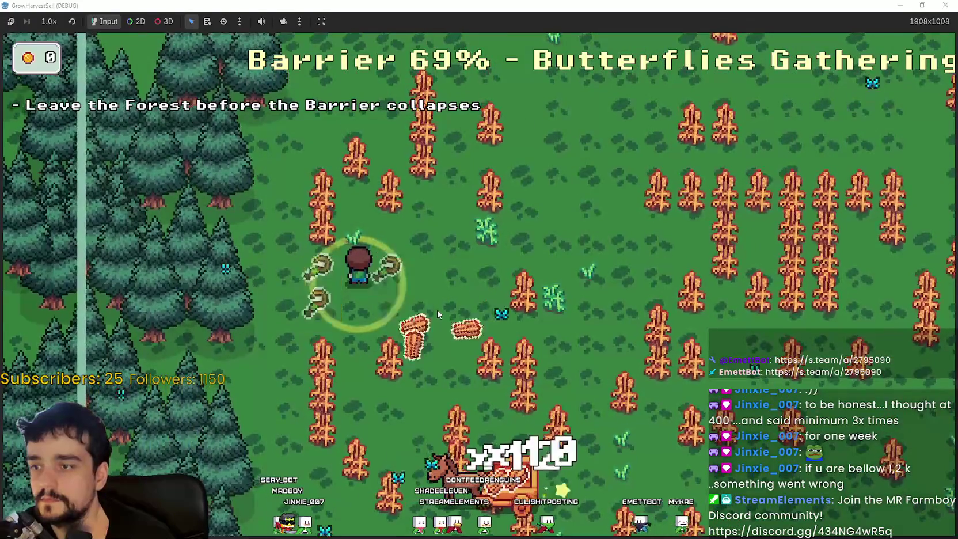
key(w)
key(d)
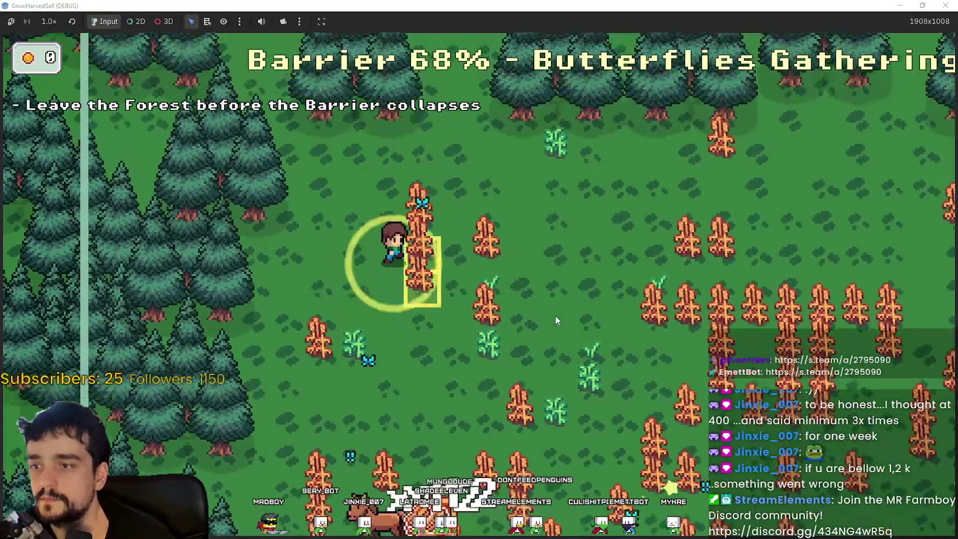
key(s)
key(d)
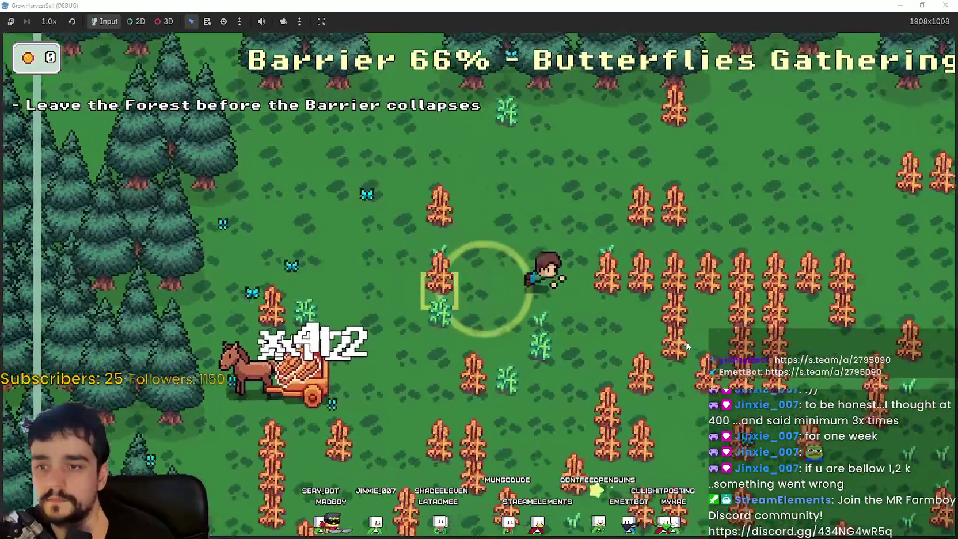
key(s)
key(a)
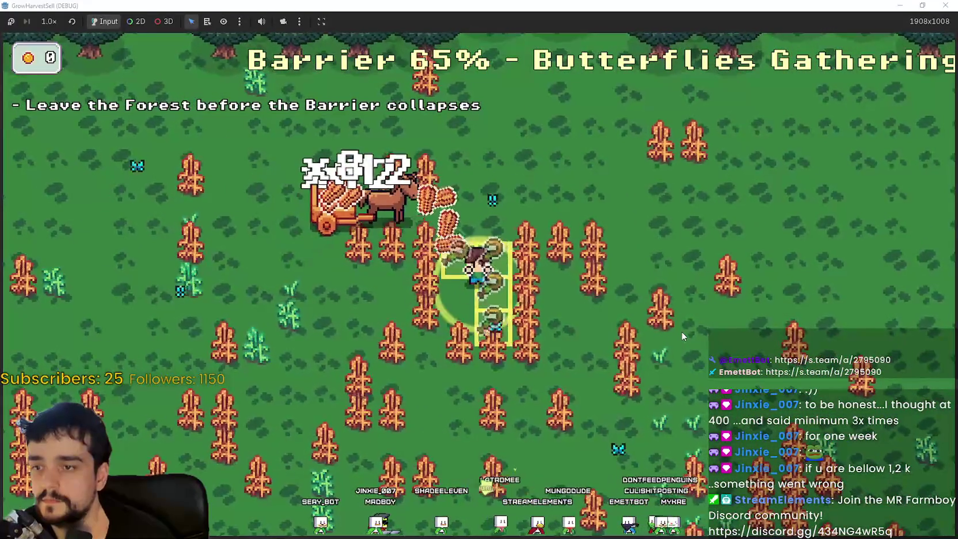
Step: Harvest the crops around the stone path, zigzagging down and up through the rows
key(w)
key(d)
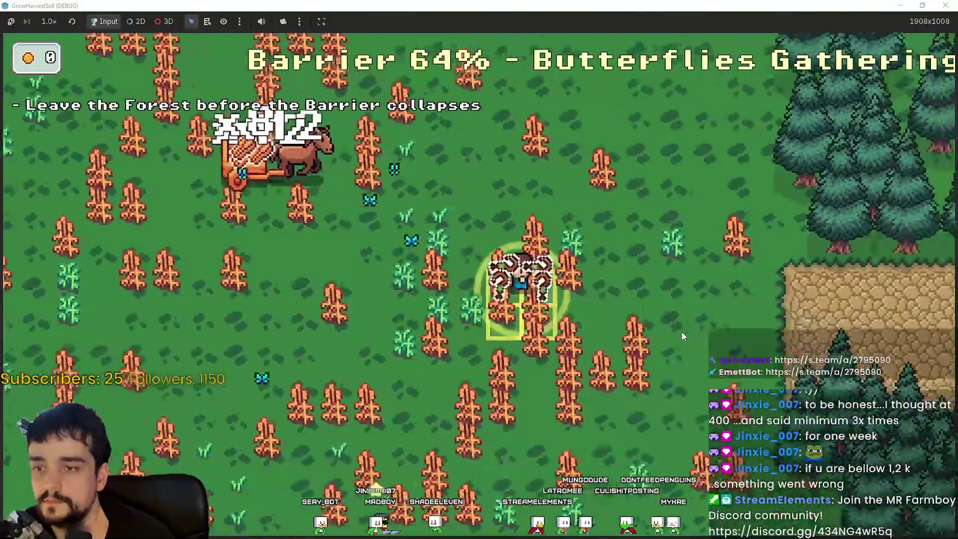
key(s)
key(d)
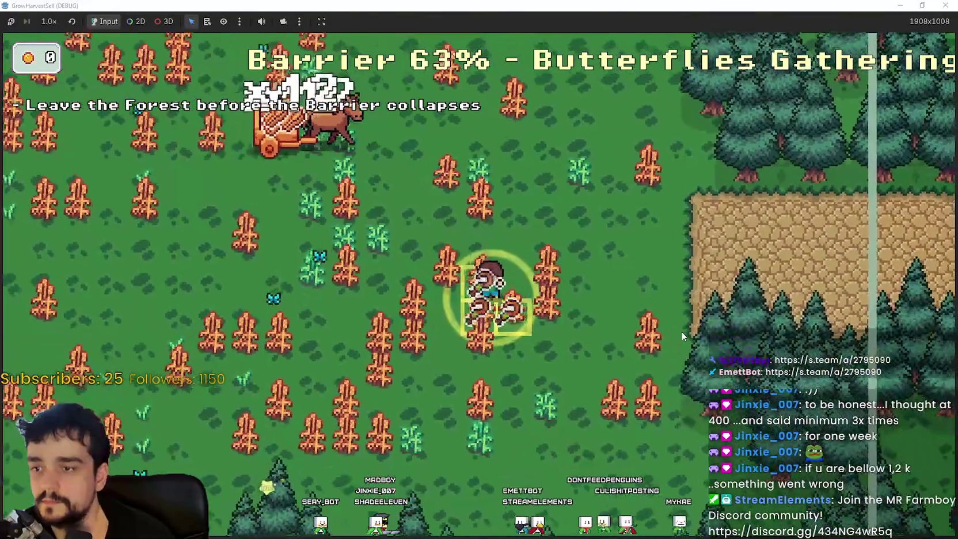
key(a)
key(w)
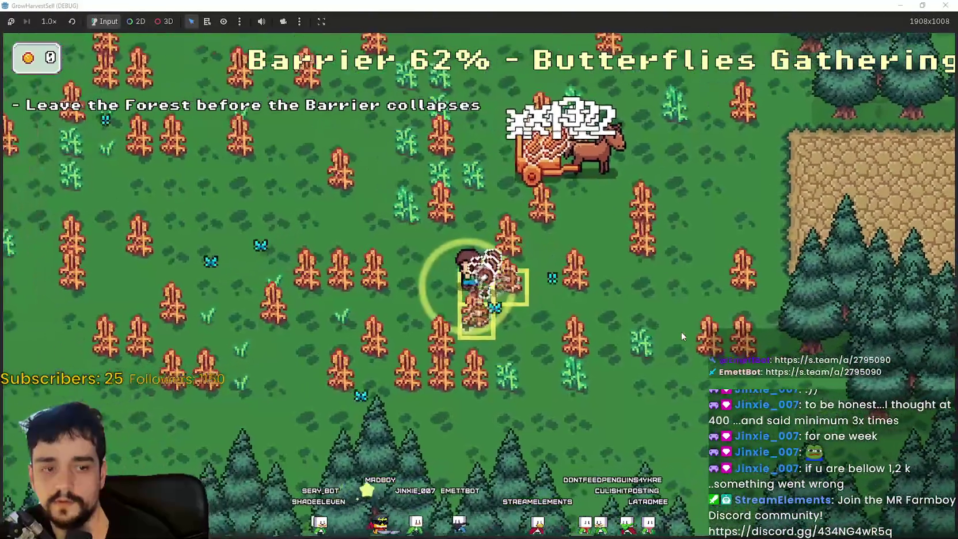
key(a)
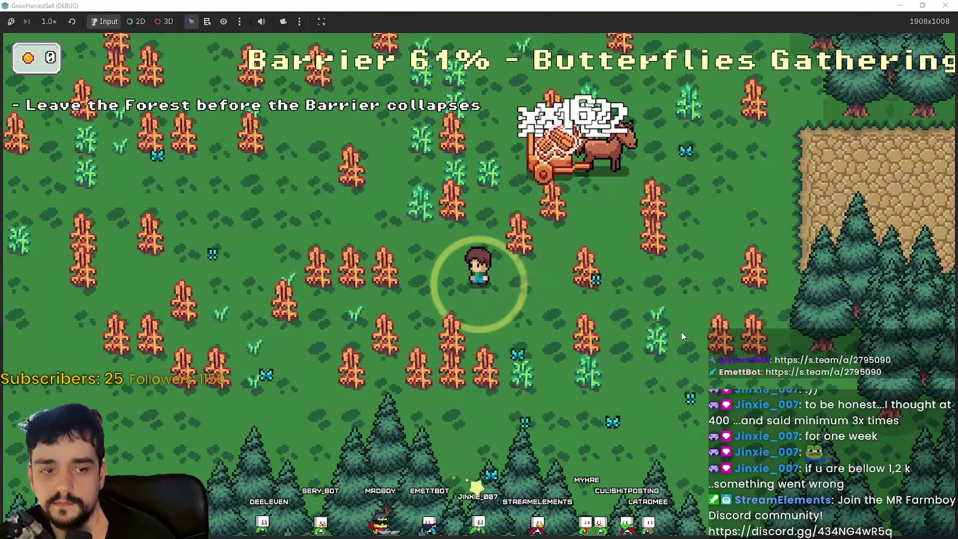
key(s)
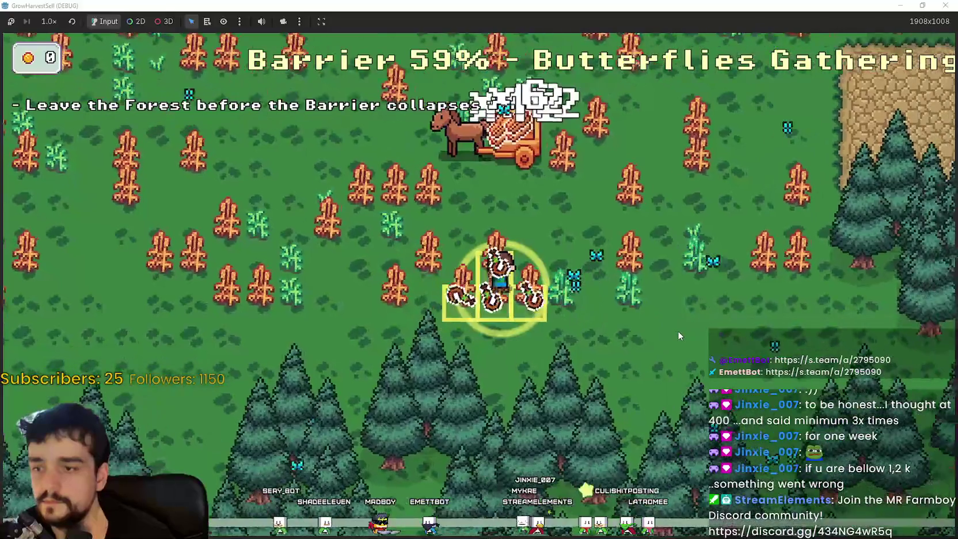
key(a)
key(w)
key(a)
key(w)
key(w)
key(d)
key(d)
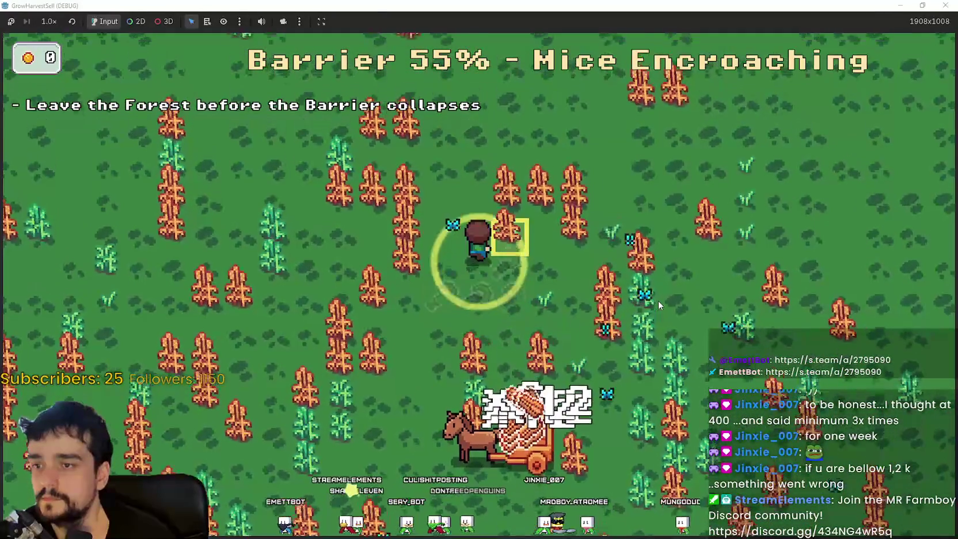
key(w)
Step: Collect the remaining crops between the cart and the forest edge
key(a)
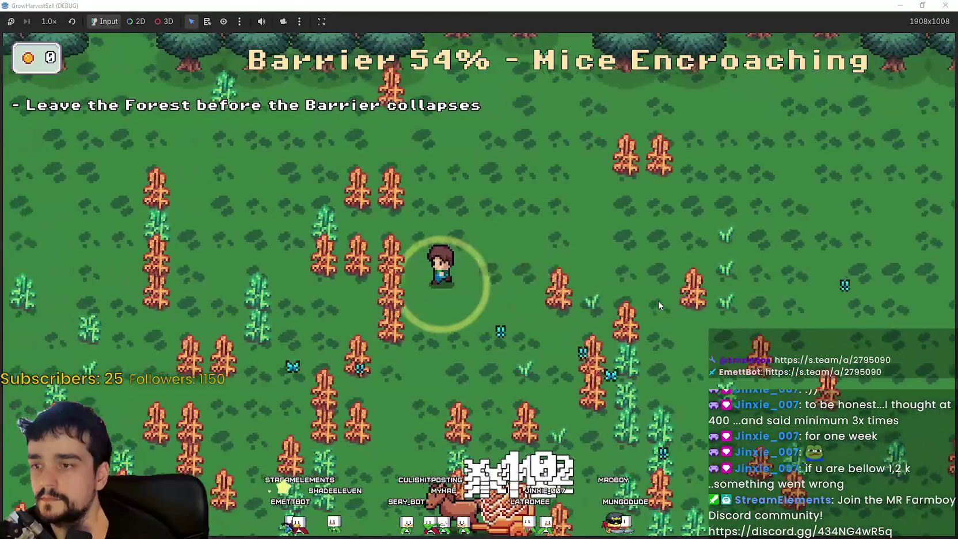
key(w)
key(a)
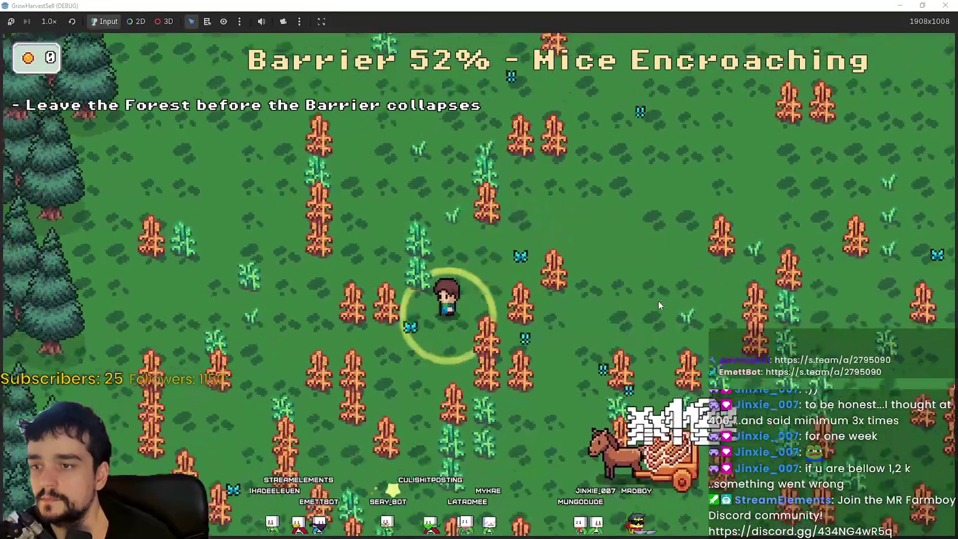
key(w)
key(a)
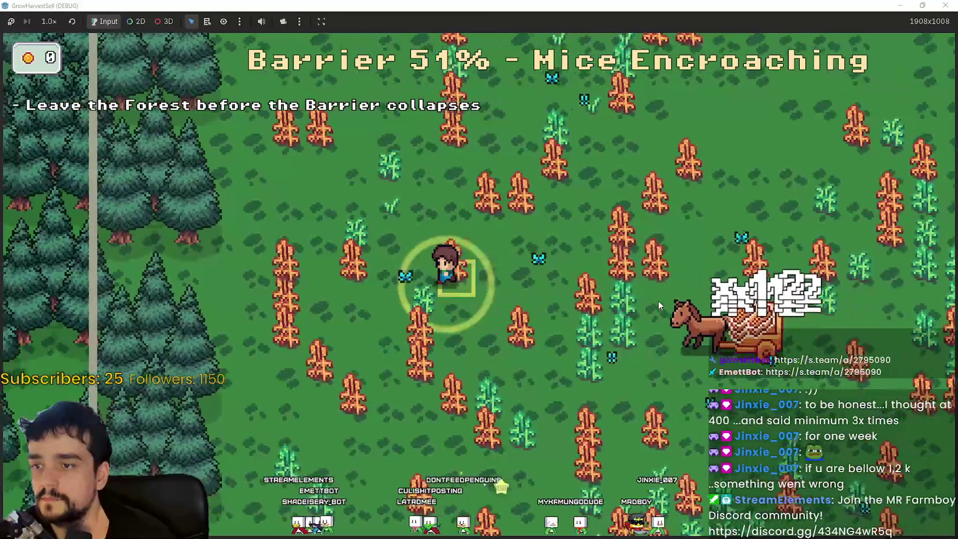
key(a)
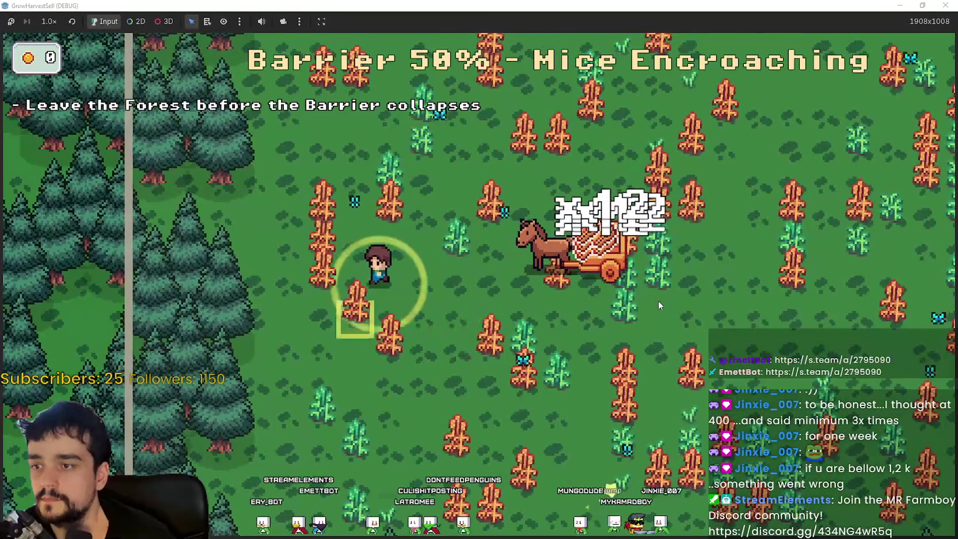
key(w)
key(d)
key(w)
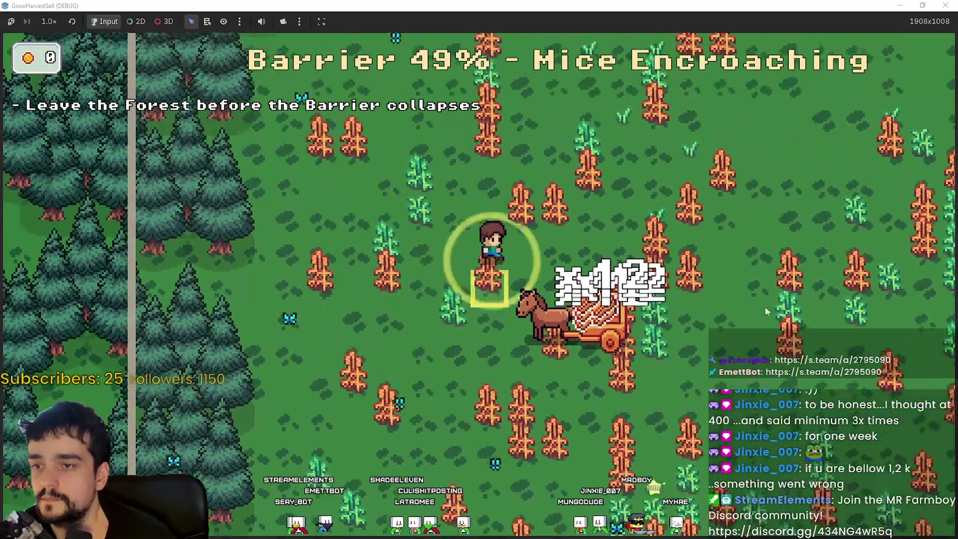
key(d)
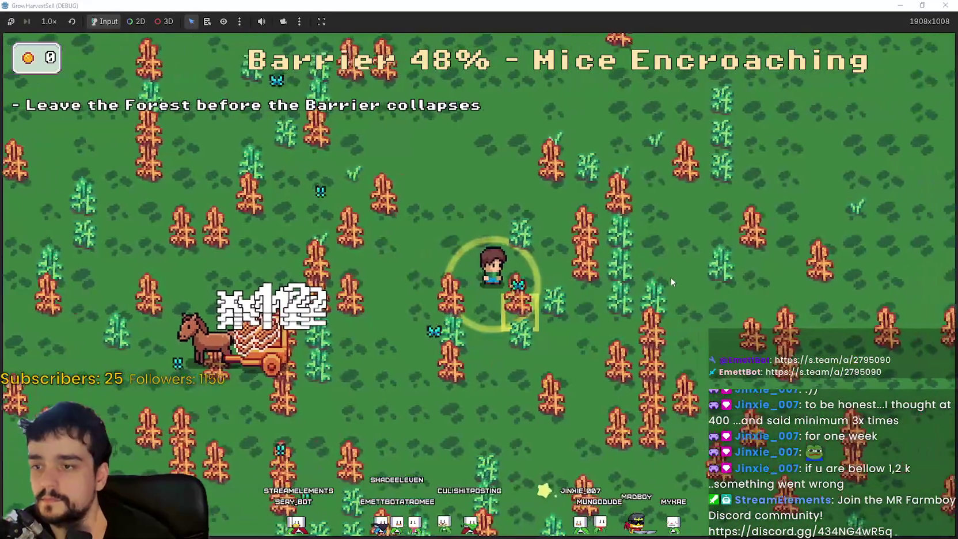
key(s)
key(d)
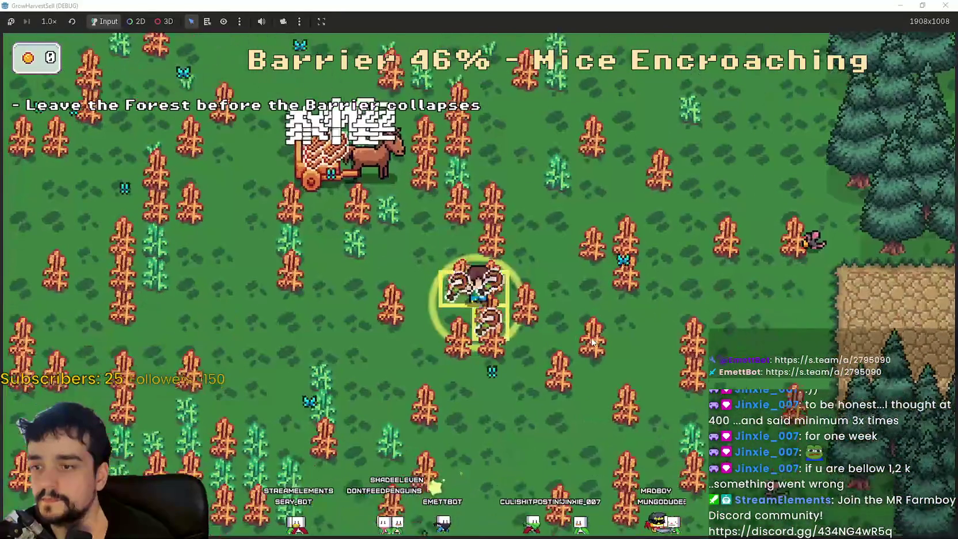
key(a)
key(w)
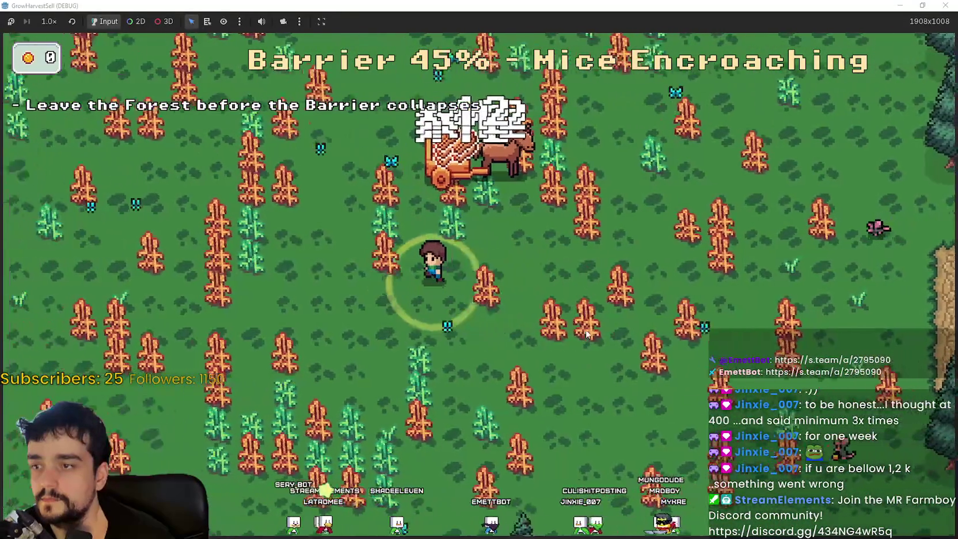
key(a)
key(s)
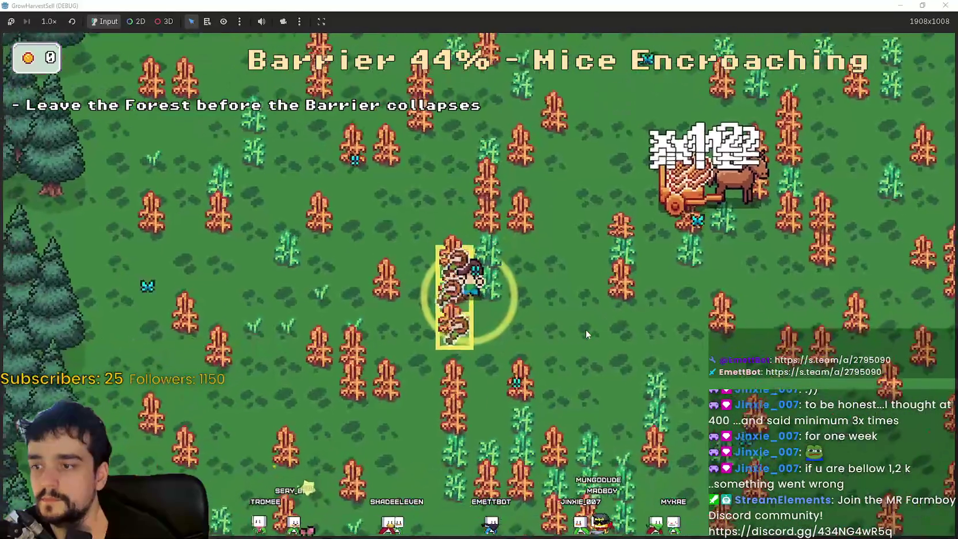
key(a)
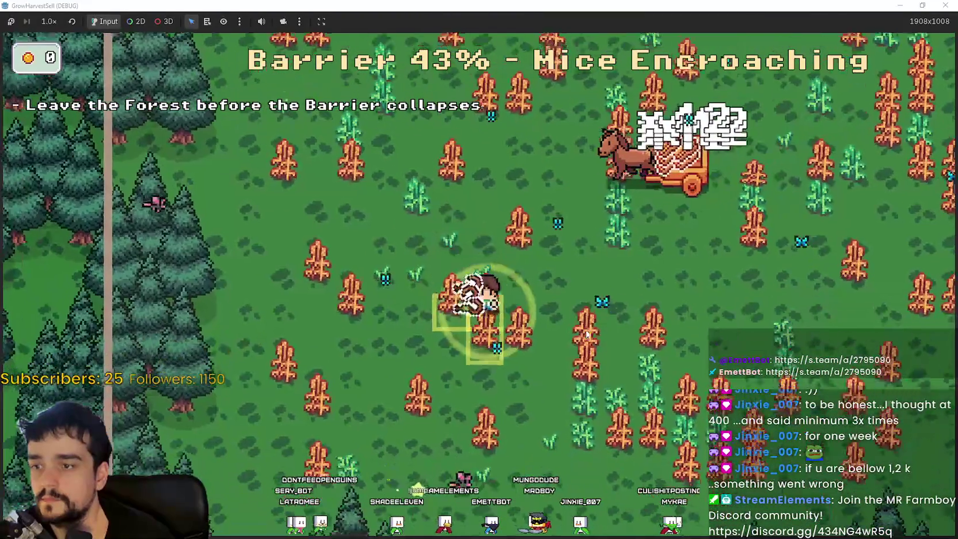
key(d)
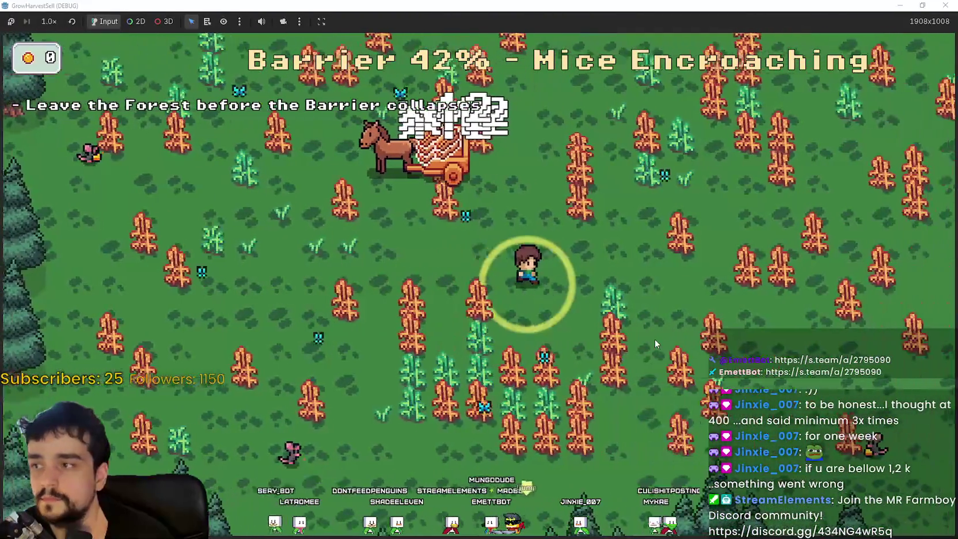
Step: Leave the forest by the cliff path and return home with the 60 crops
key(d)
key(w)
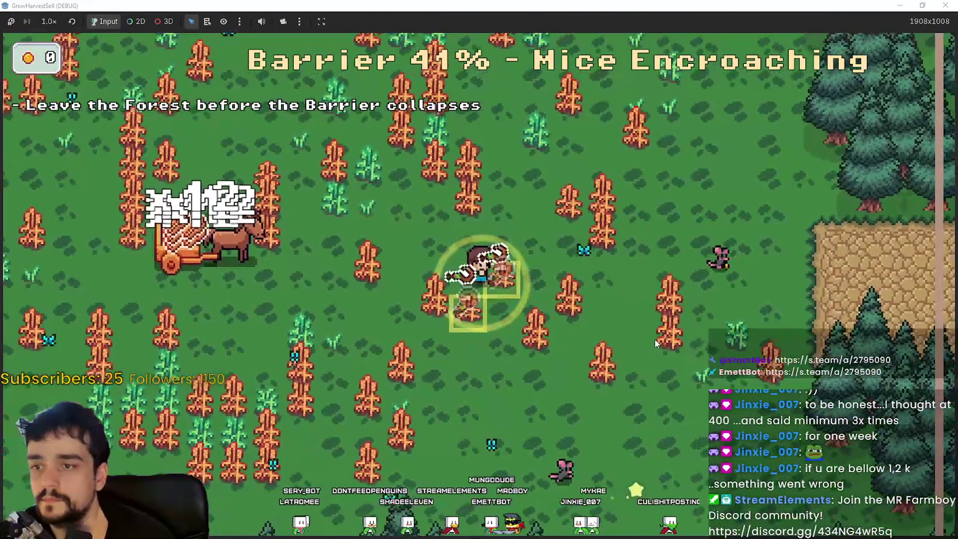
key(d)
key(s)
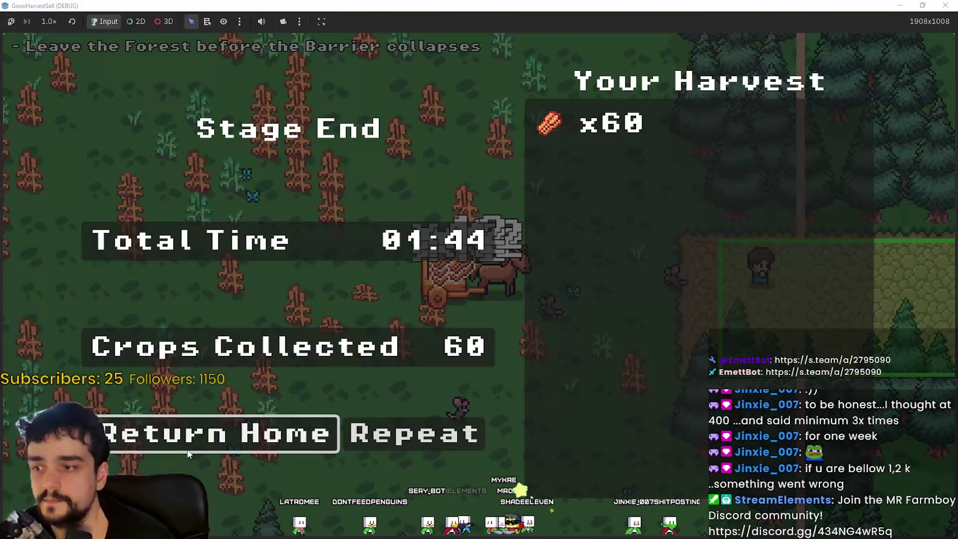
key(Return)
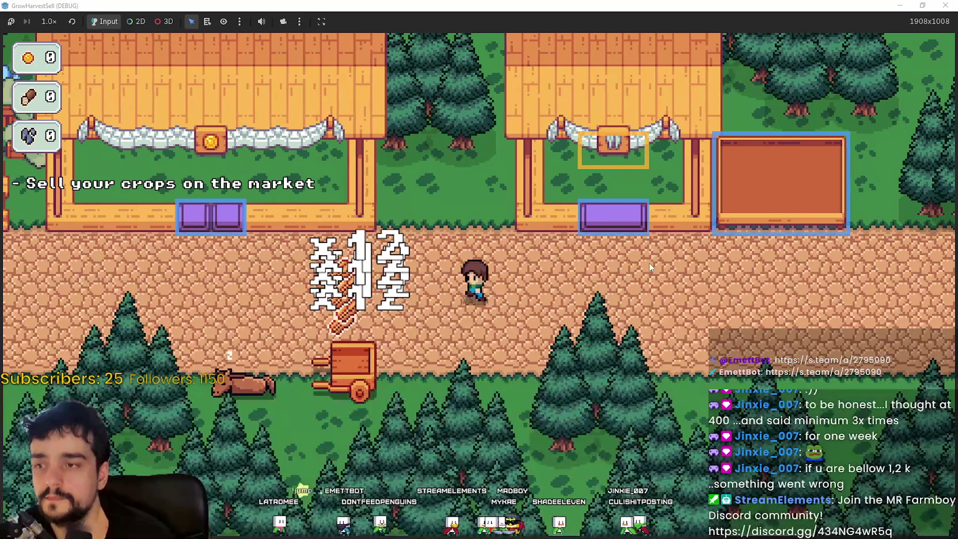
Step: Walk to the market's purple sell box, sell the crops, and collect the gold
key(Left)
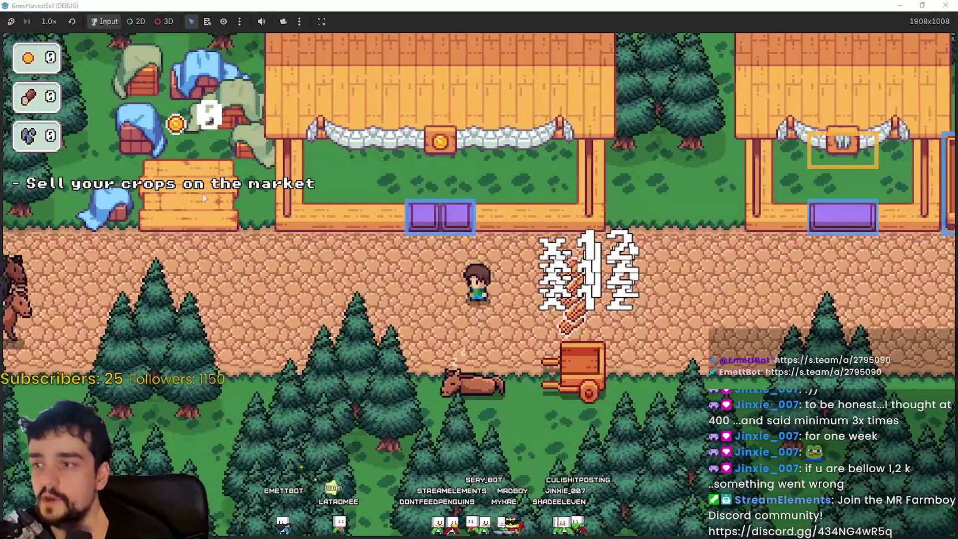
key(Right)
key(Down)
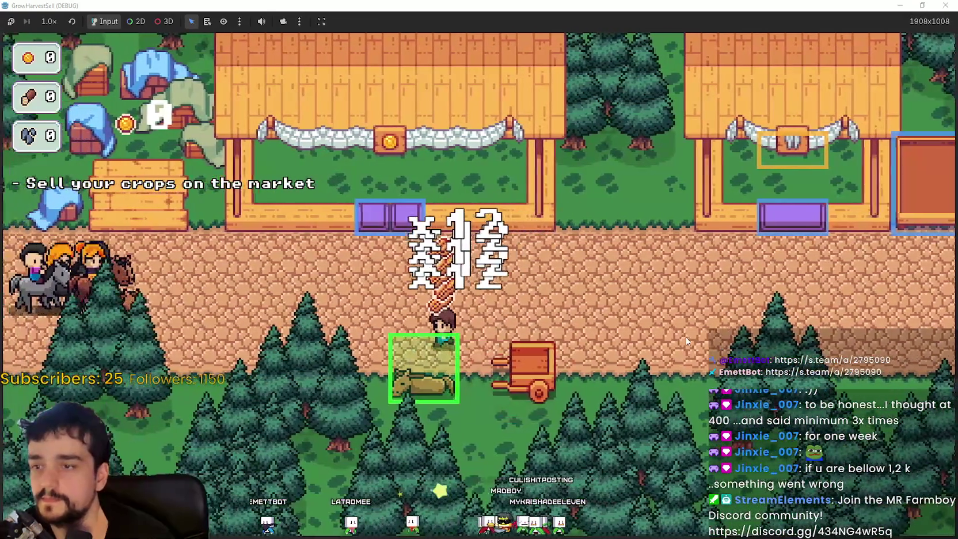
key(Up)
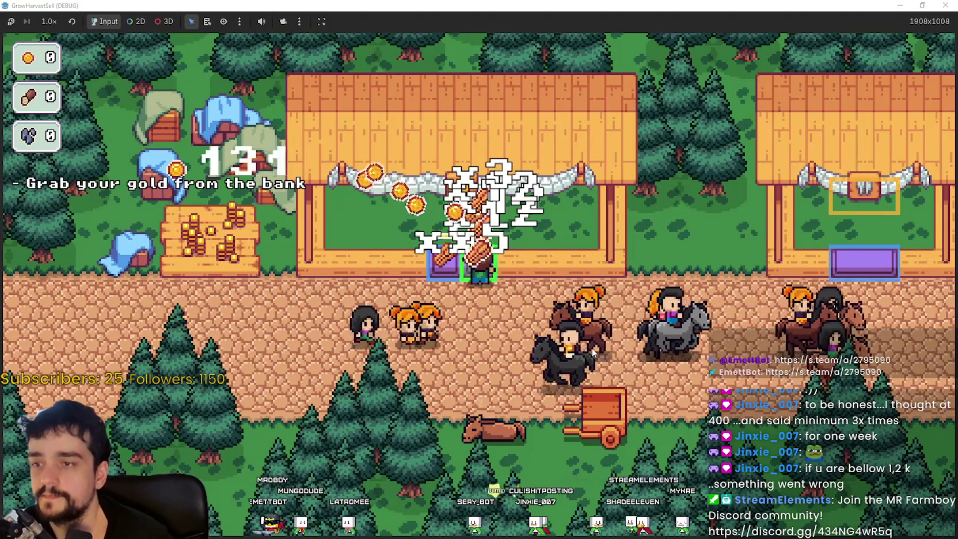
key(Down)
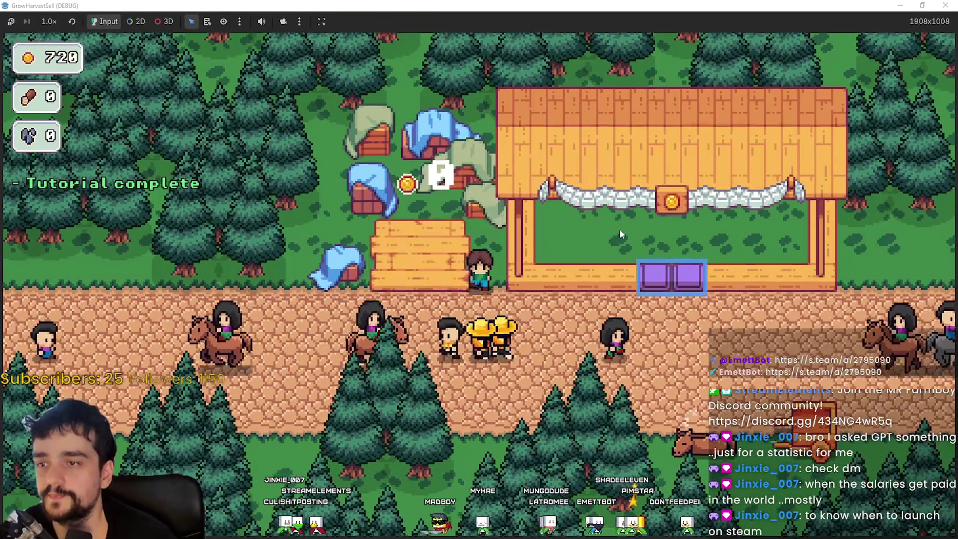
Step: Walk the farmer along the path to the horse and open stage selection
key(d)
key(s)
key(a)
key(w)
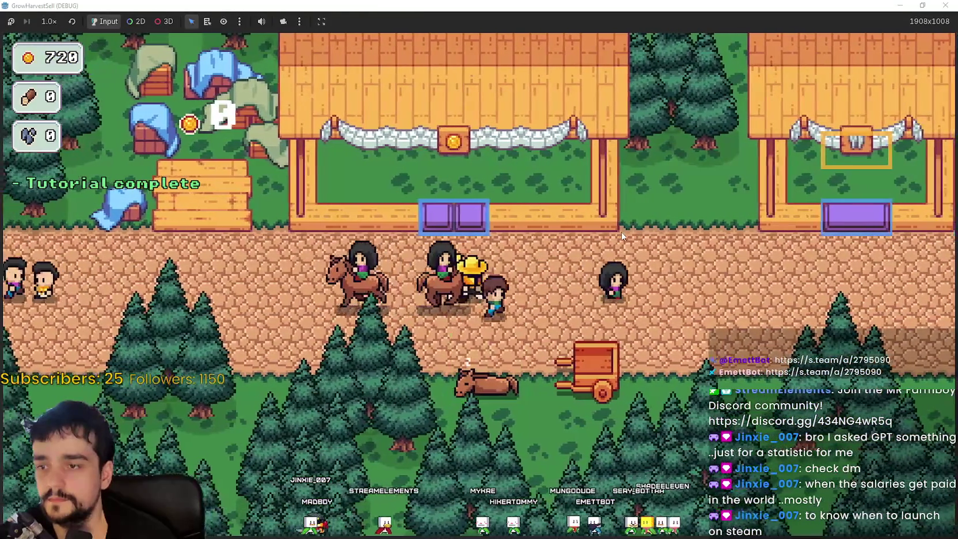
key(d)
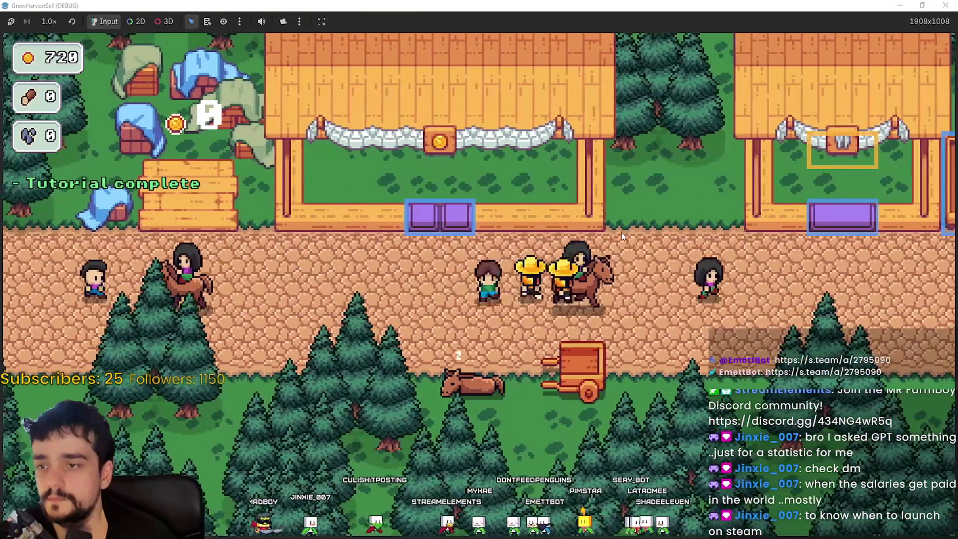
key(s)
key(e)
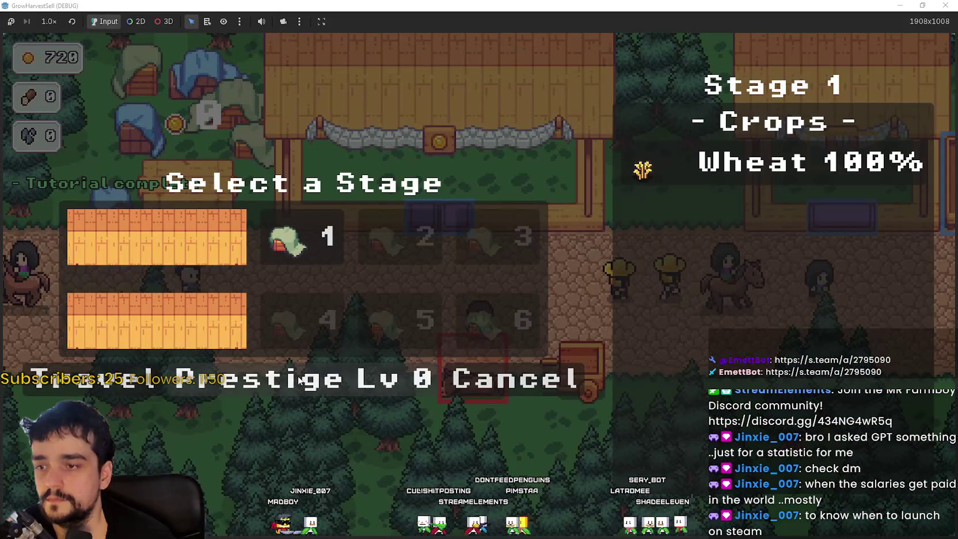
Step: Browse the Prestige Lv 0 skill tree, zooming and panning across its nodes, then close it
click(300, 379)
scroll(680, 402, up, 3)
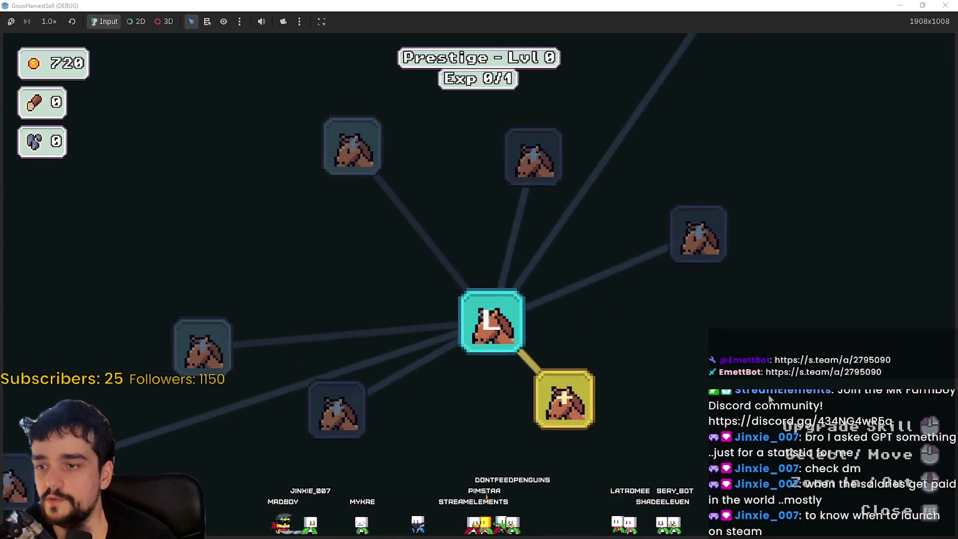
drag(572, 342, 675, 337)
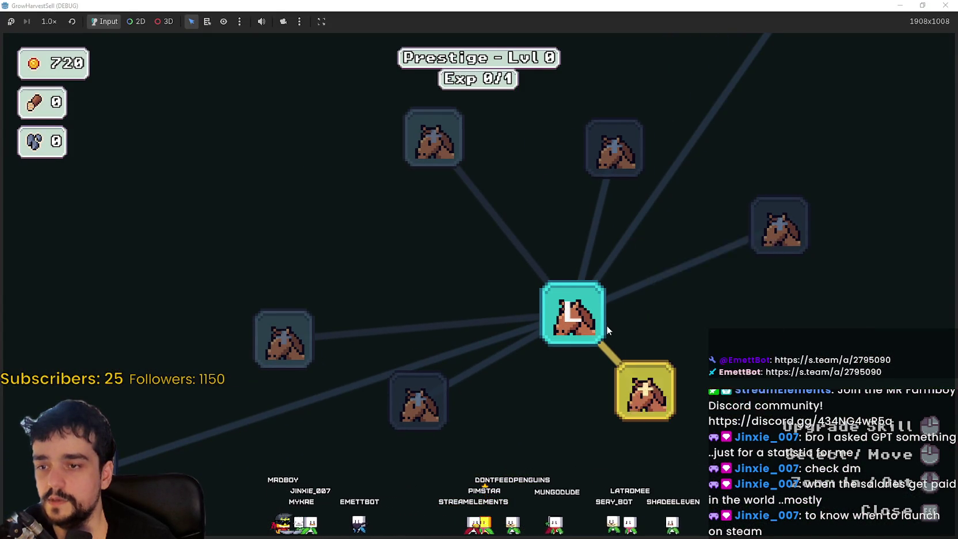
scroll(599, 320, down, 2)
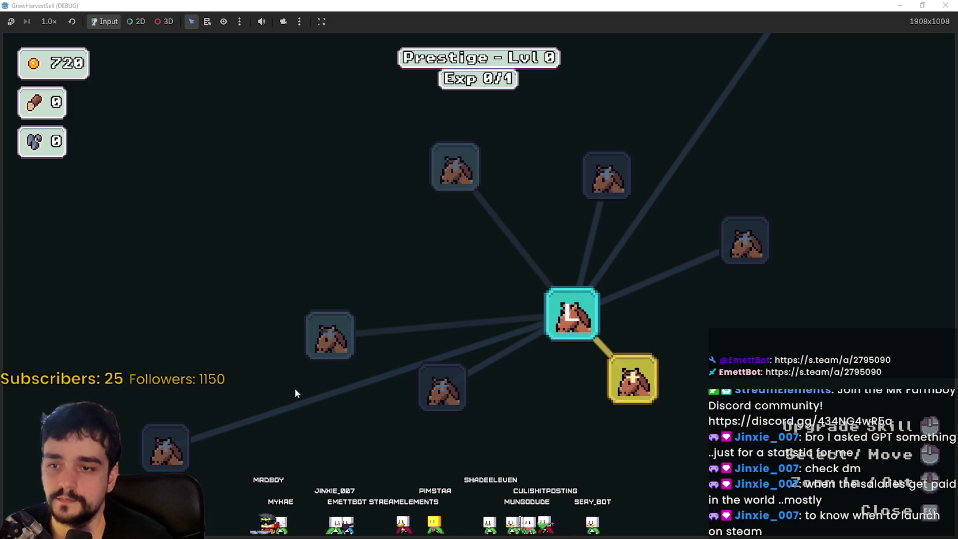
scroll(560, 431, down, 2)
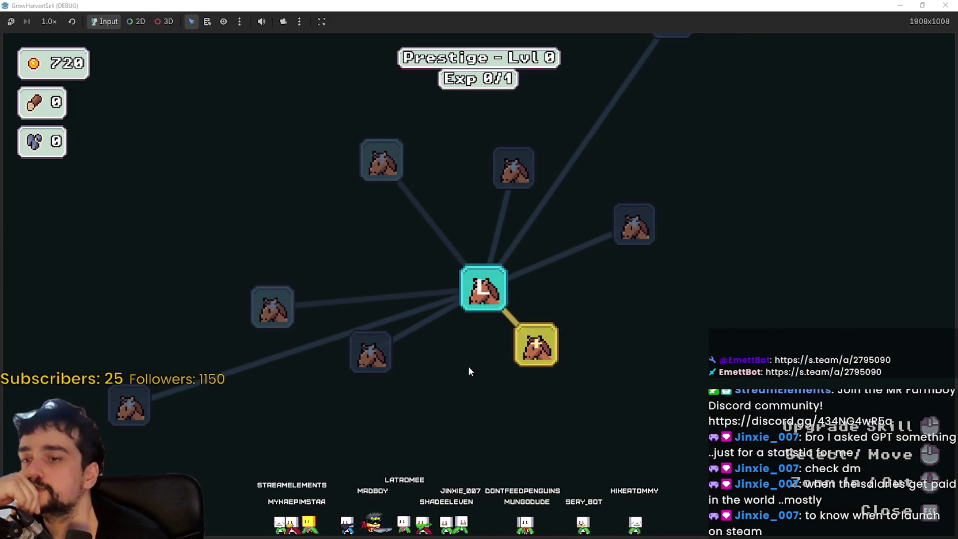
scroll(444, 370, up, 3)
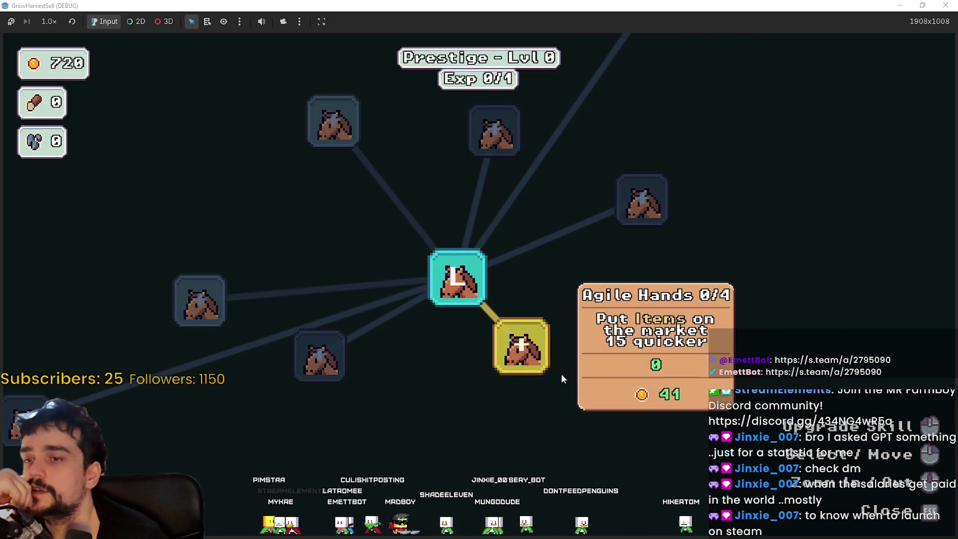
scroll(570, 382, down, 2)
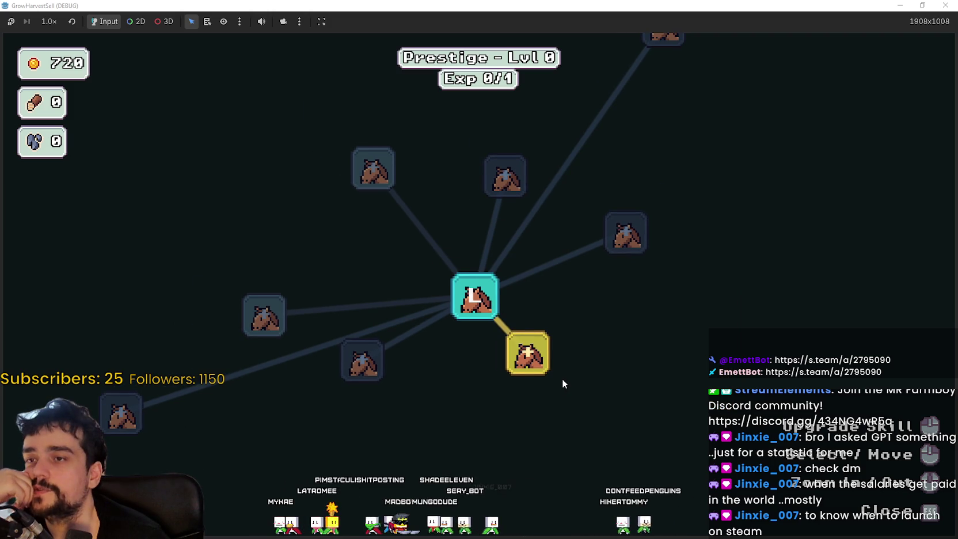
scroll(563, 383, down, 1)
mouse_move(540, 362)
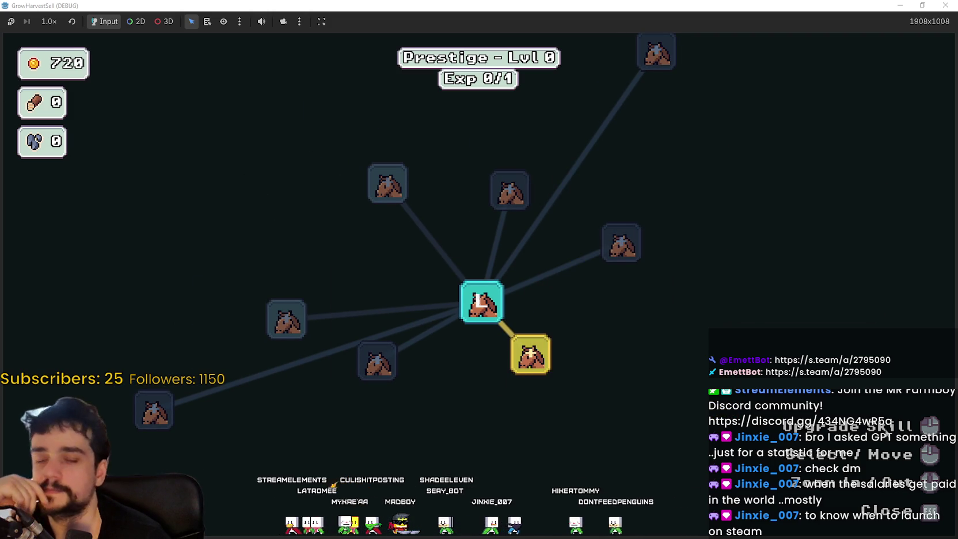
key(Escape)
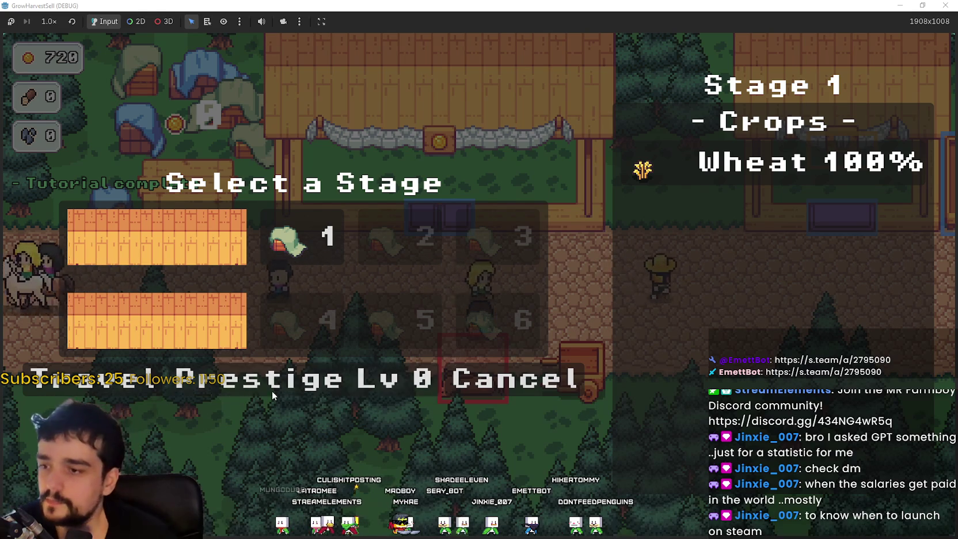
Step: Reopen the skill tree and buy the yellow Agile Hands node for 41 gold
click(323, 385)
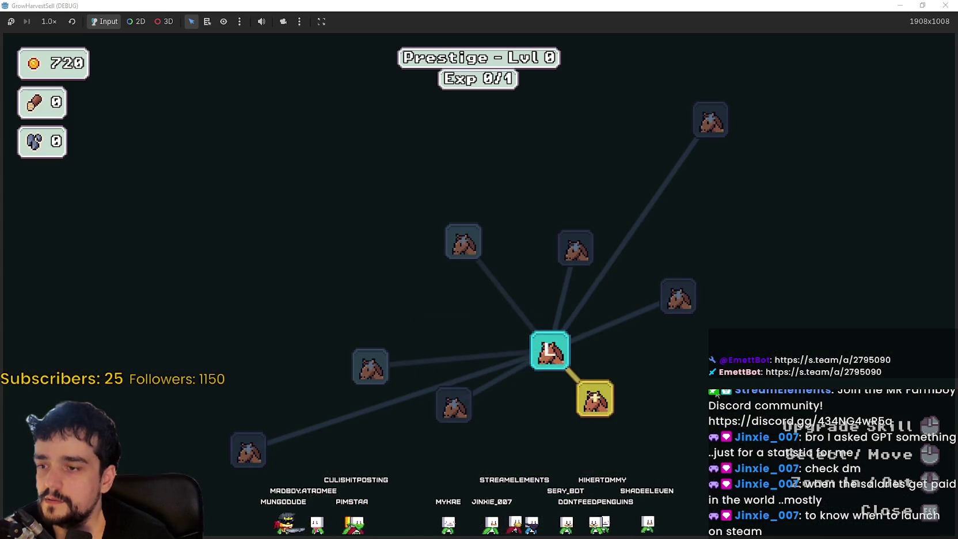
scroll(576, 415, up, 3)
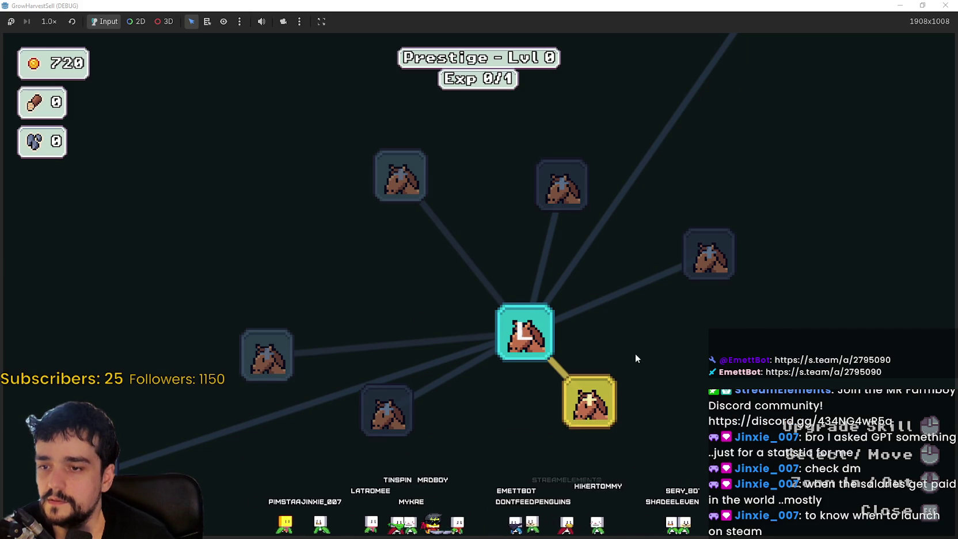
drag(624, 364, 528, 312)
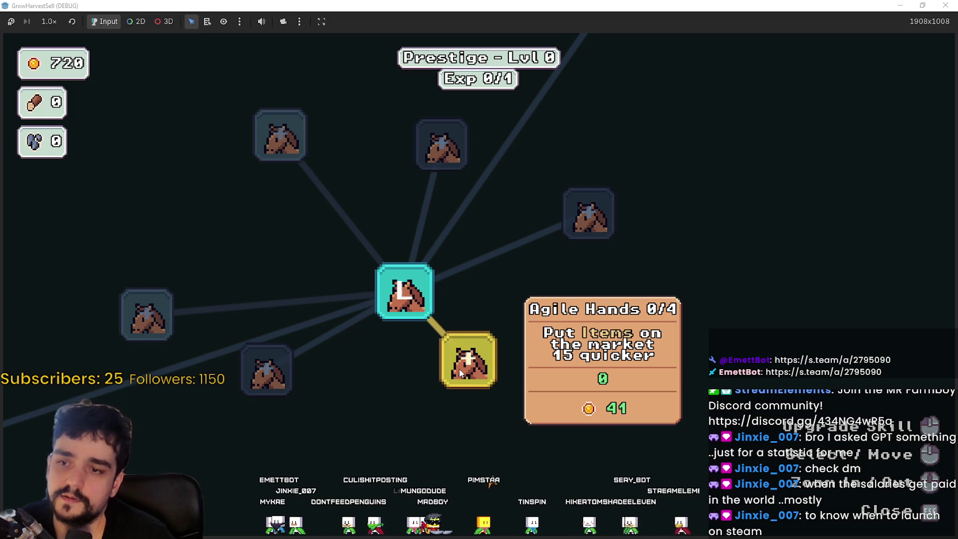
scroll(478, 306, down, 4)
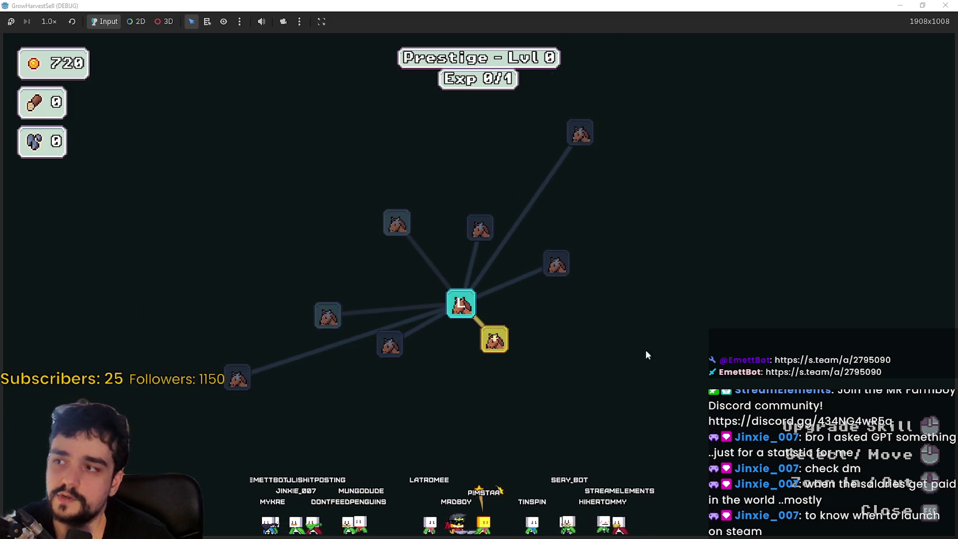
scroll(535, 366, up, 4)
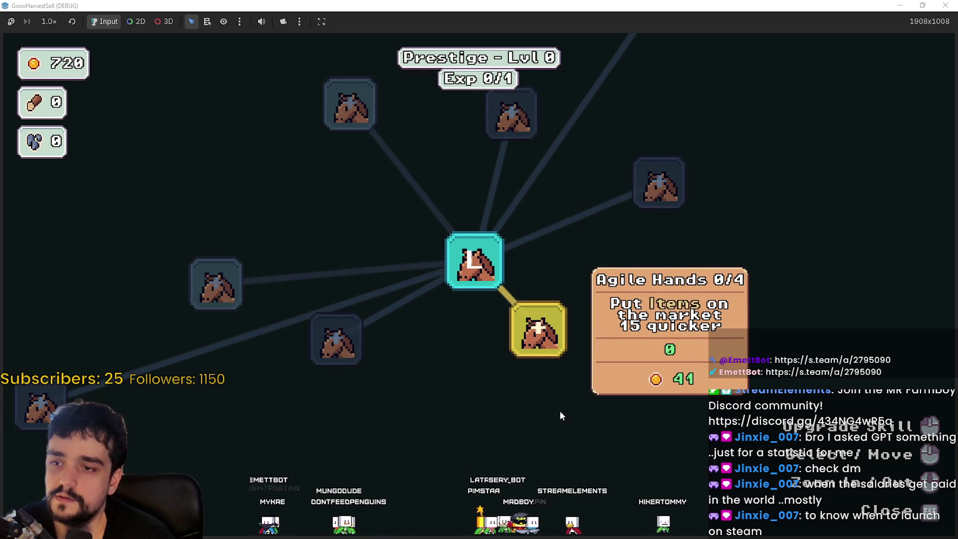
click(558, 406)
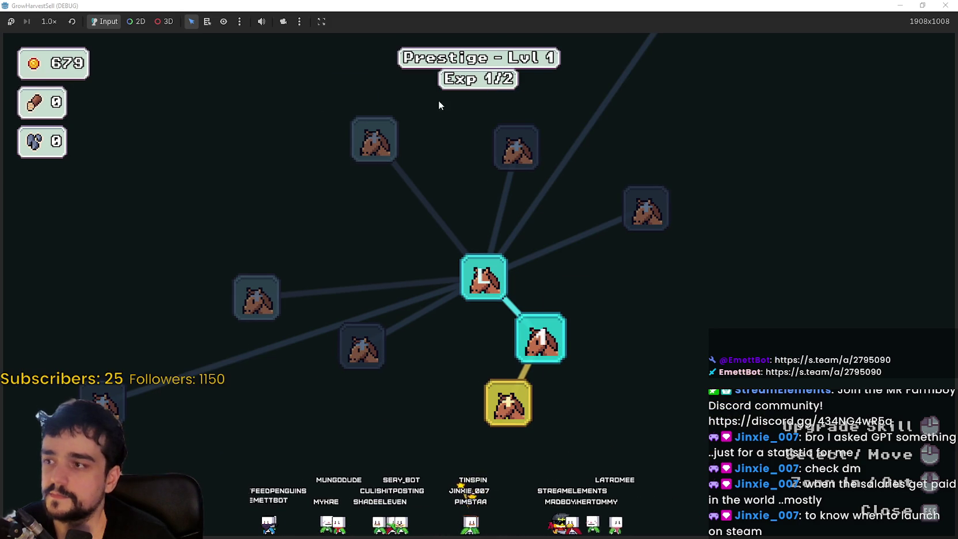
key(Escape)
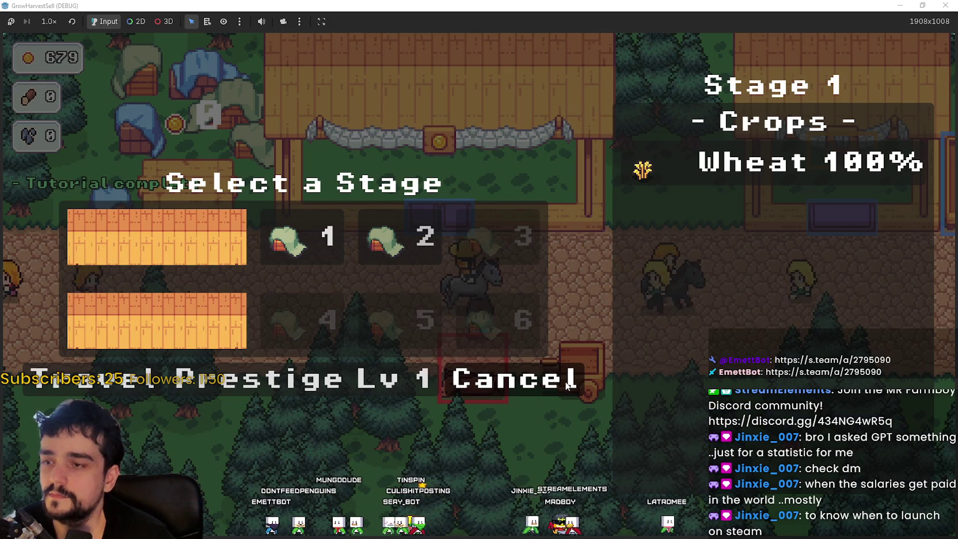
Step: Cancel the Select a Stage panel to head back to the village
click(567, 385)
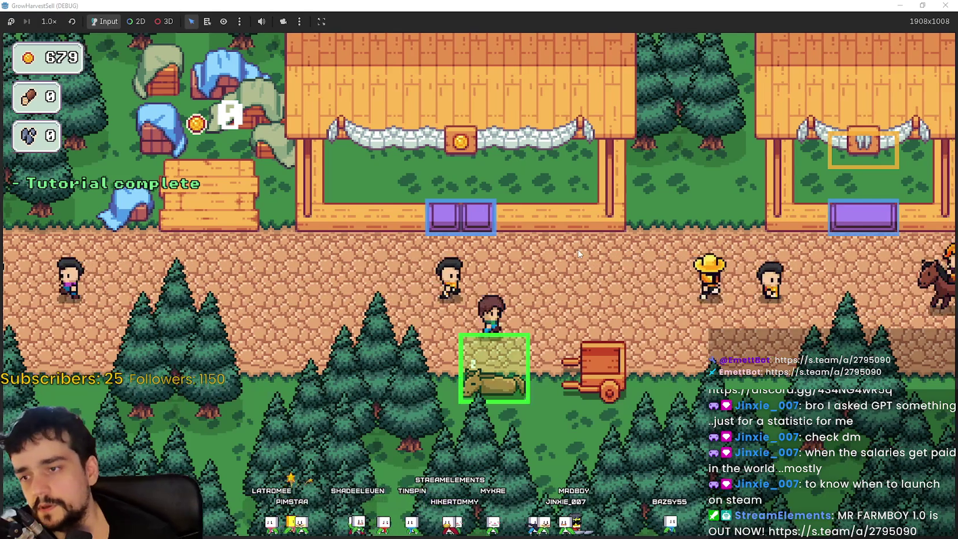
Step: Open the Prestige Lvl 1 skill tree from the horse and read the Agile Hands card and costs
click(495, 377)
click(375, 383)
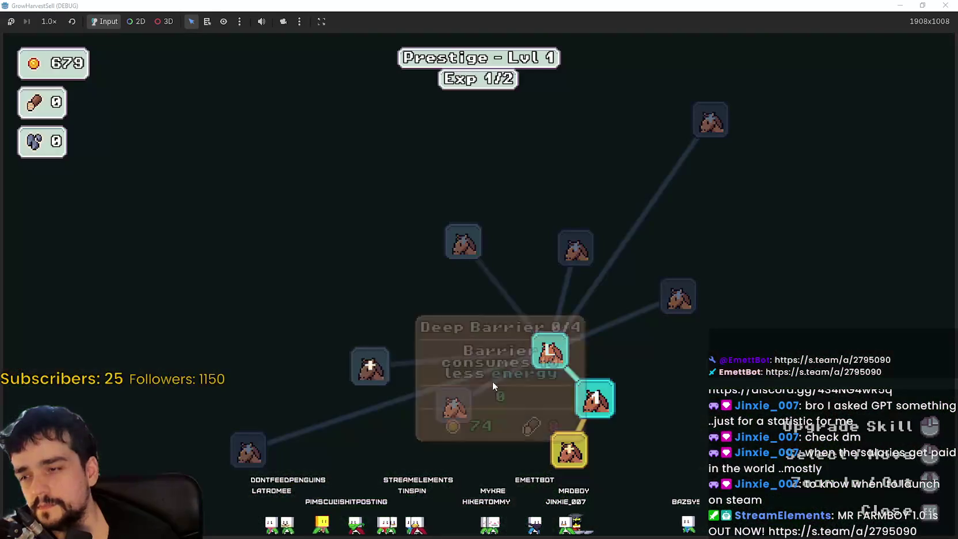
mouse_move(591, 406)
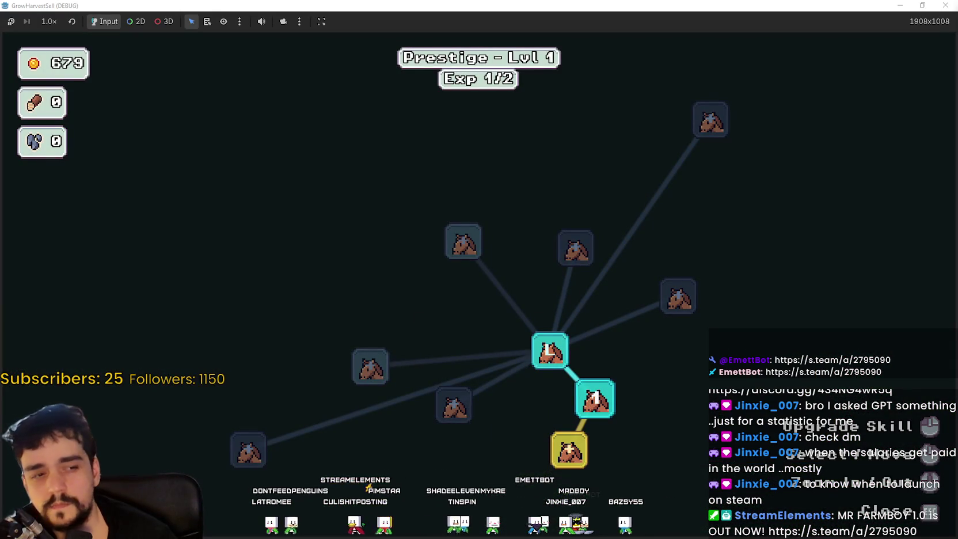
scroll(599, 415, up, 2)
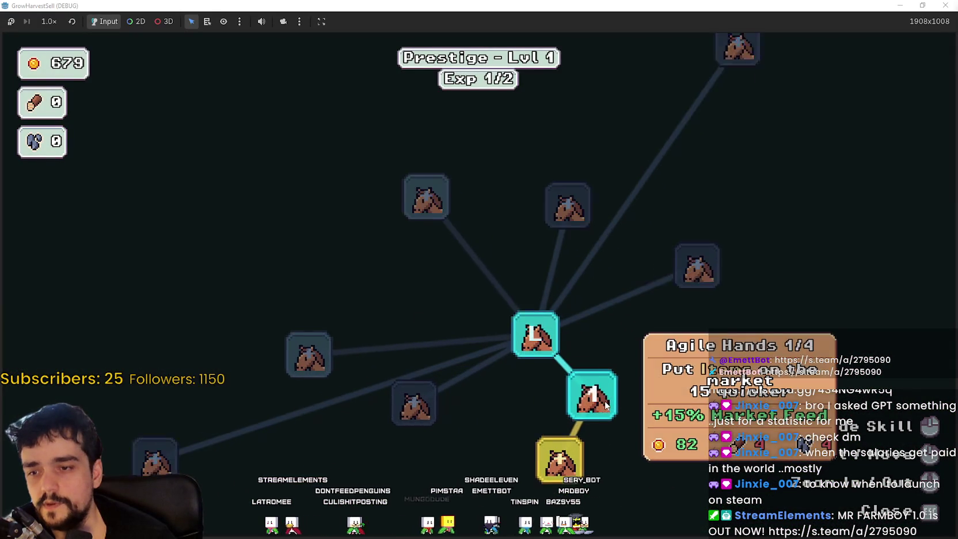
mouse_move(509, 329)
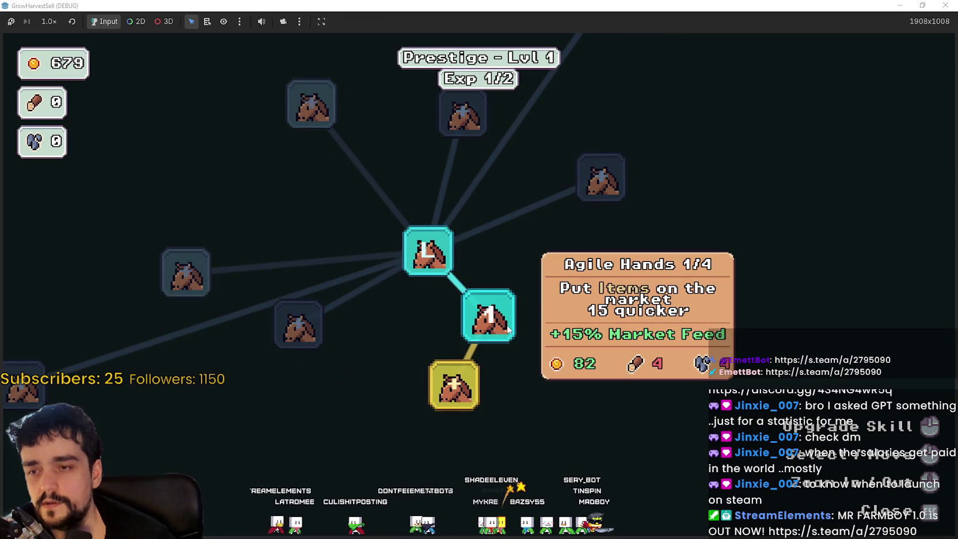
scroll(509, 320, down, 1)
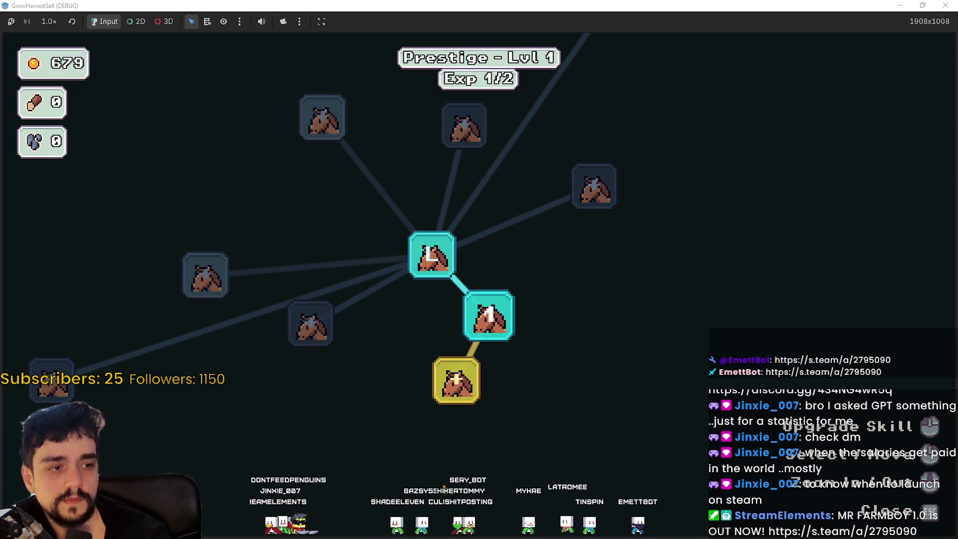
mouse_move(503, 312)
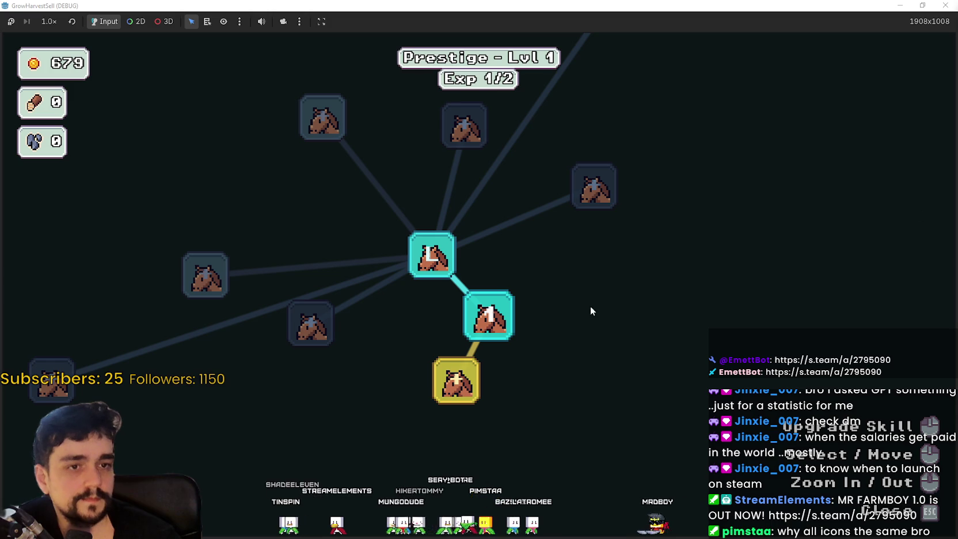
drag(602, 343, 627, 341)
scroll(628, 338, up, 1)
scroll(661, 342, down, 1)
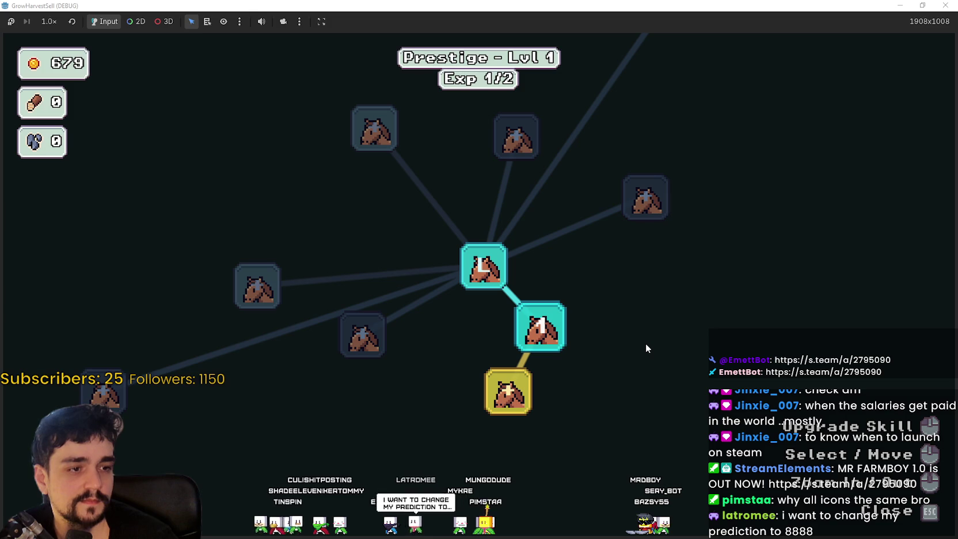
Step: Exit the skill tree and stage menu, walk to the cart, then switch to english_en_language_file.json in Notepad
key(Escape)
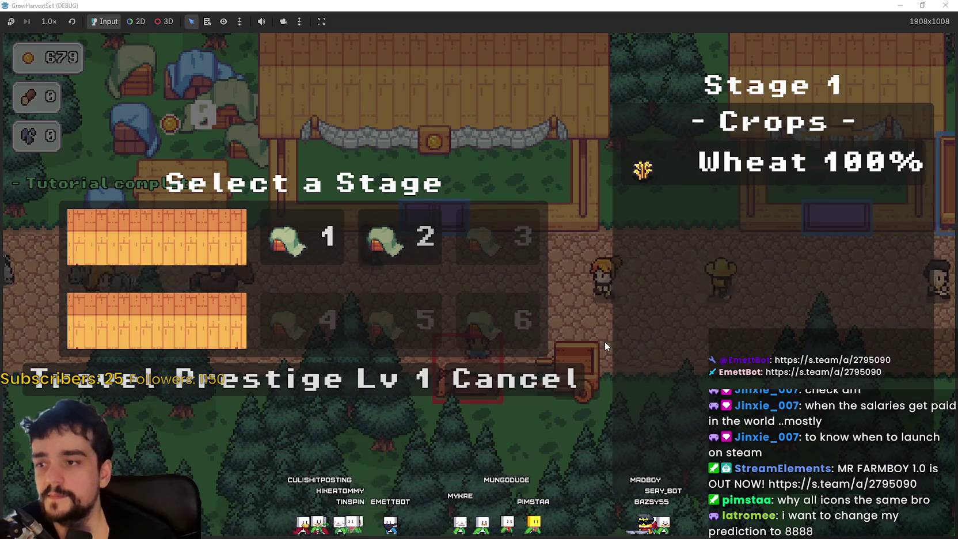
key(Escape)
key(d)
key(w)
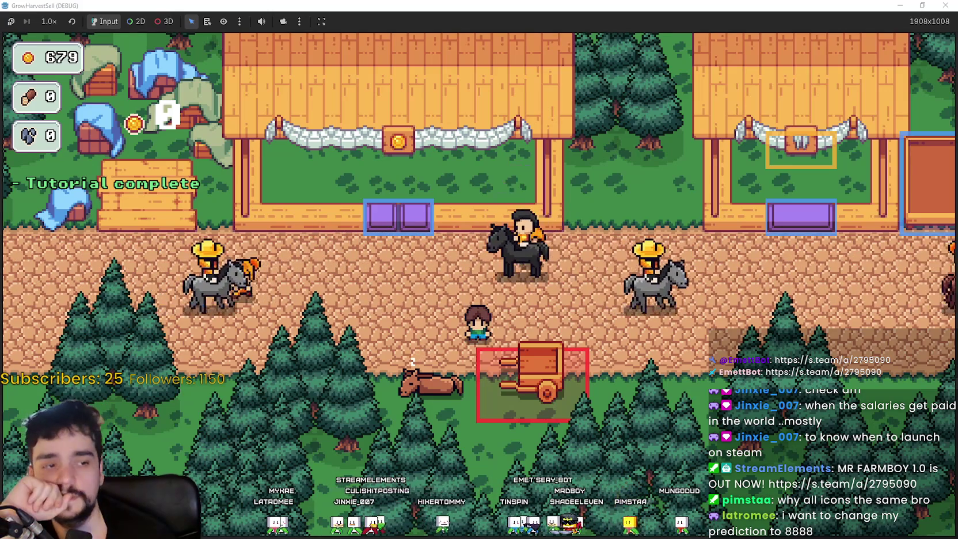
key(alt+Tab)
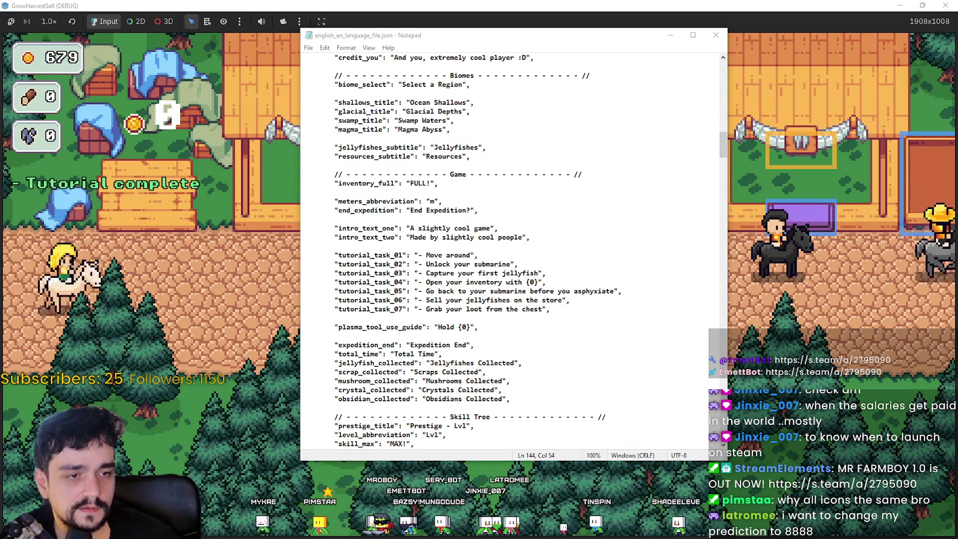
Step: Move the 7,676 prediction line up to sit right after the 9,000 entry
key(alt+Tab)
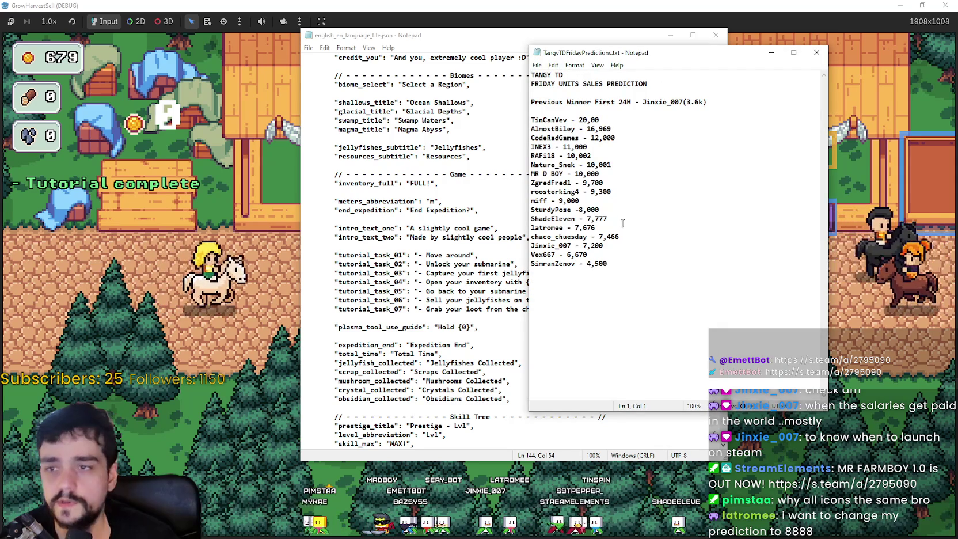
drag(608, 211, 544, 211)
drag(595, 228, 532, 228)
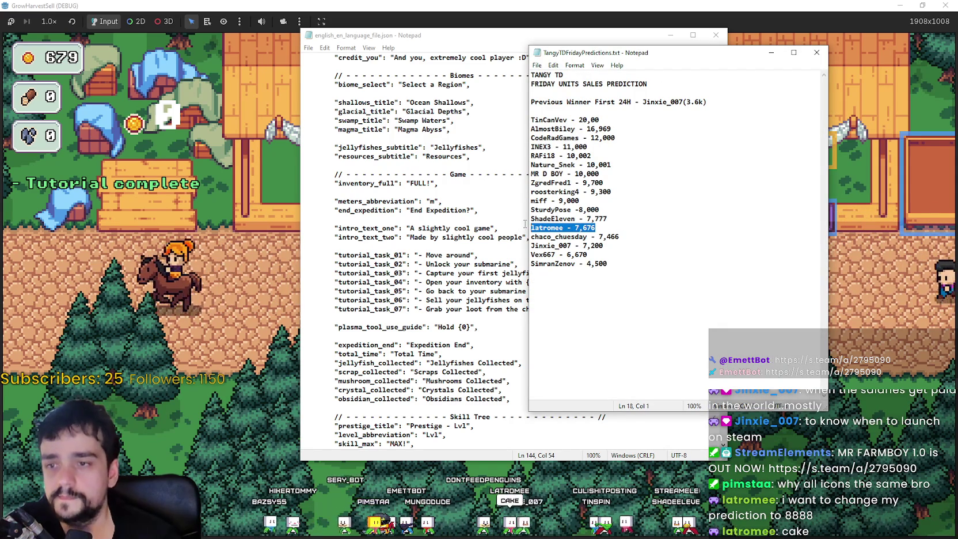
key(ctrl+x)
click(594, 203)
key(Return)
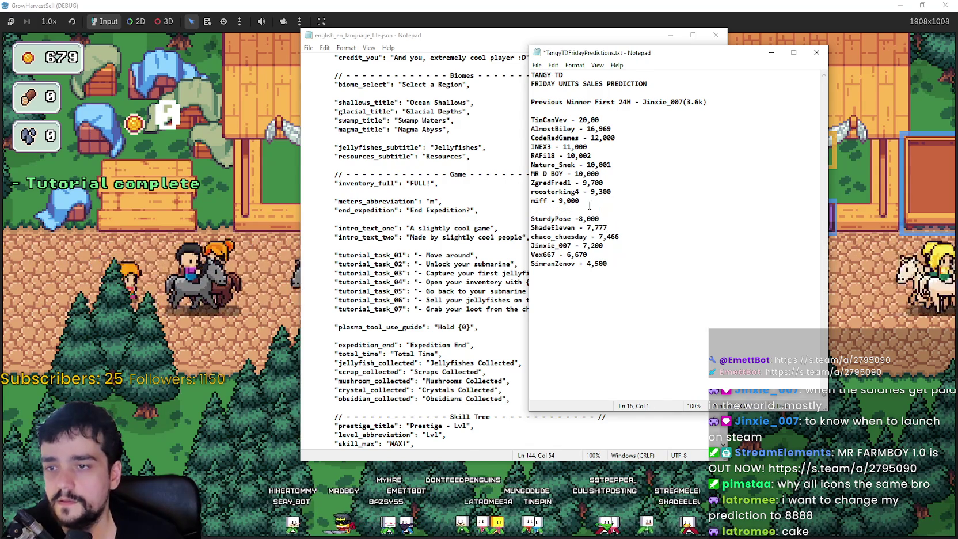
key(ctrl+v)
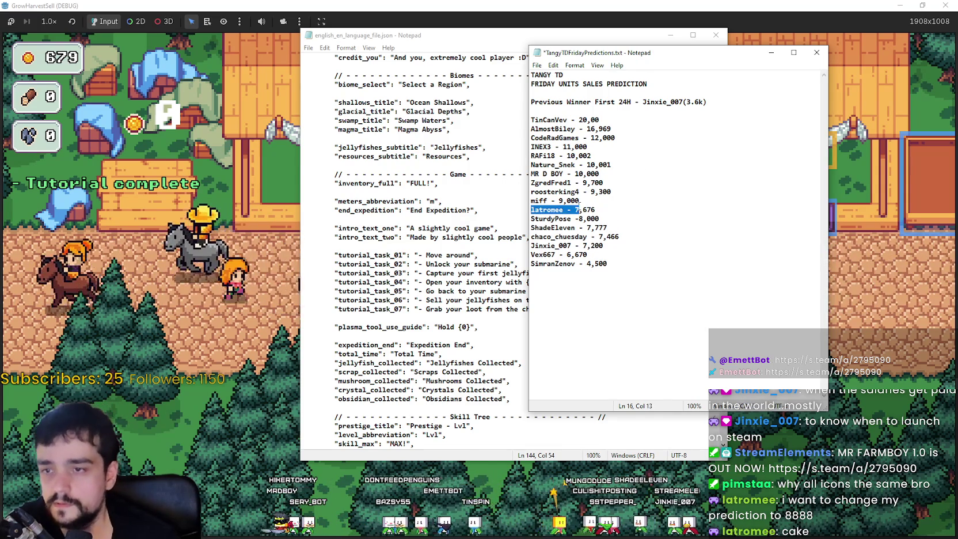
Step: Change the moved value to 8,888, save the file, and minimize both Notepad windows
key(BackSpace)
key(BackSpace)
key(BackSpace)
text(8)
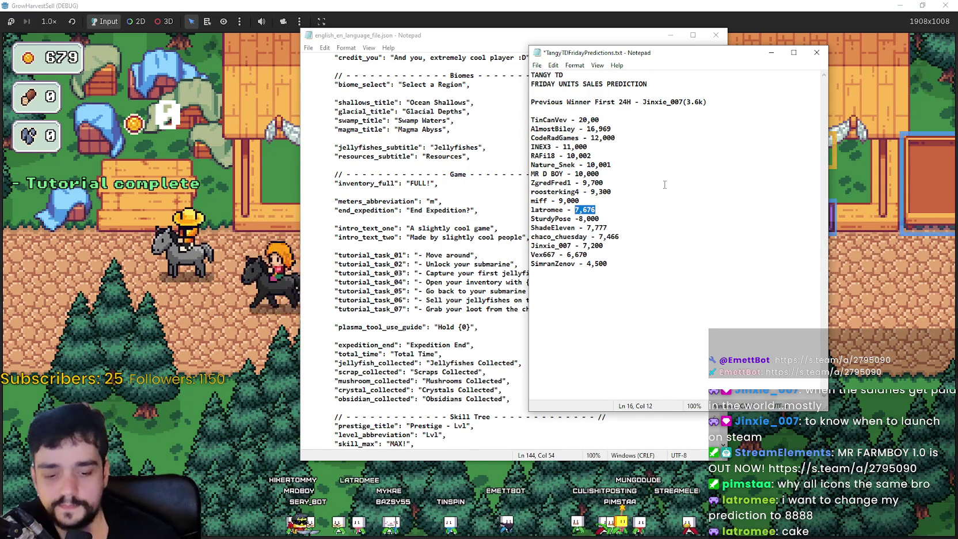
text(,888)
key(ctrl+s)
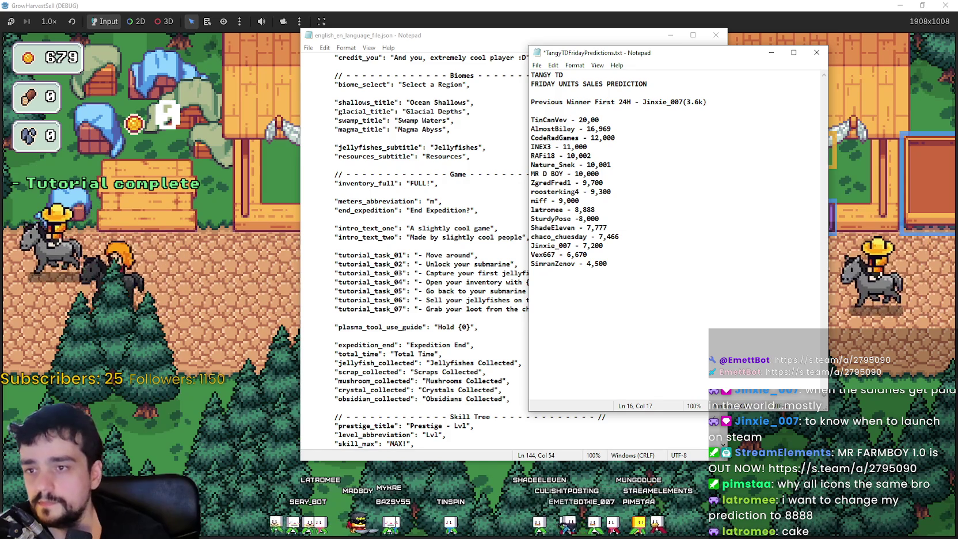
click(770, 54)
click(671, 35)
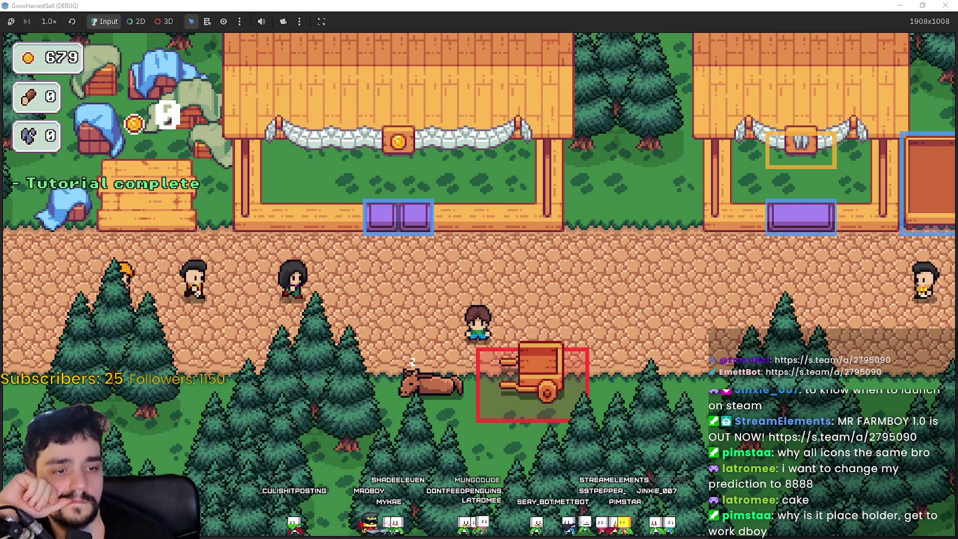
Step: Arrange the TangyTD Friday and MR FARMBOY one-week prediction windows side by side, then restore the game window
key(alt+Tab)
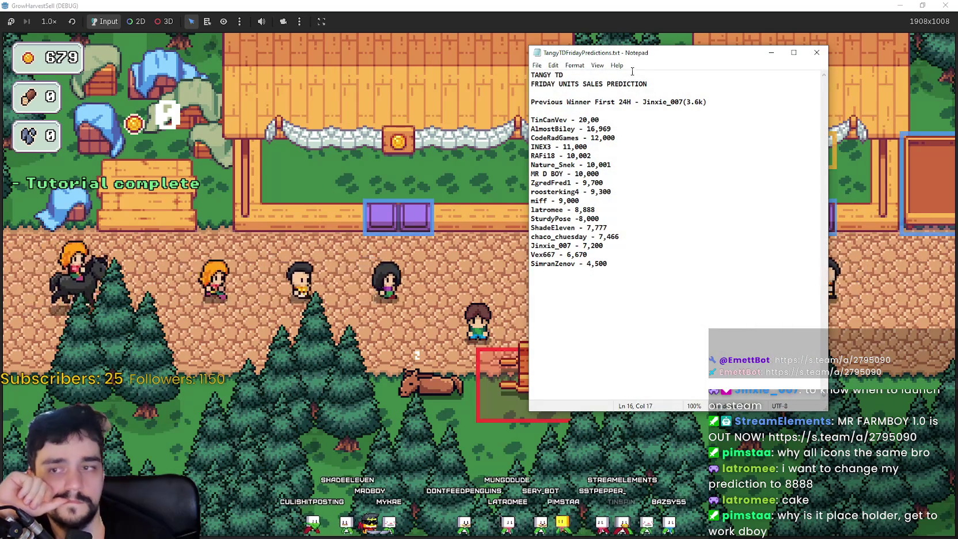
mouse_move(632, 53)
mouse_down()
mouse_move(483, 46)
mouse_move(428, 23)
mouse_up()
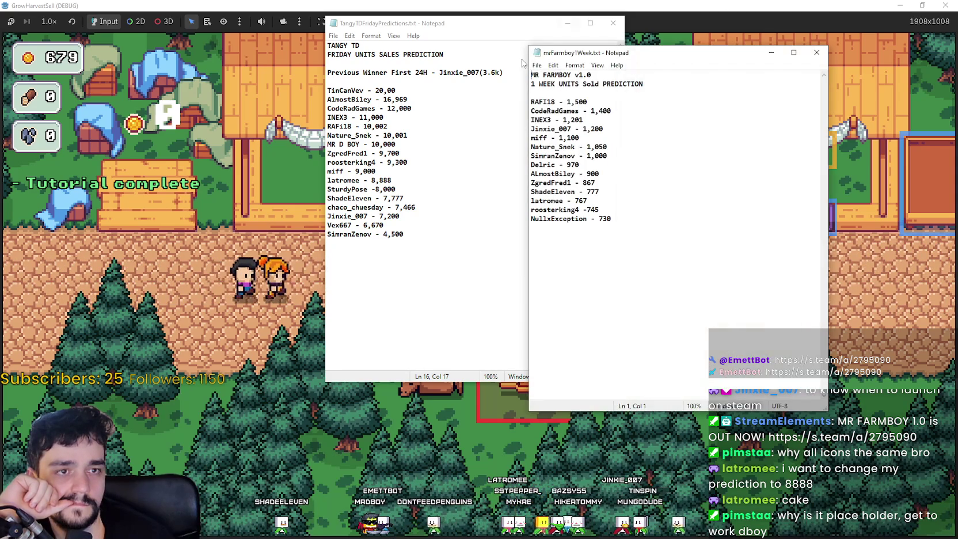
mouse_move(523, 29)
mouse_down()
mouse_move(544, 6)
mouse_move(482, 20)
mouse_move(411, 12)
mouse_up()
drag(633, 16, 555, 14)
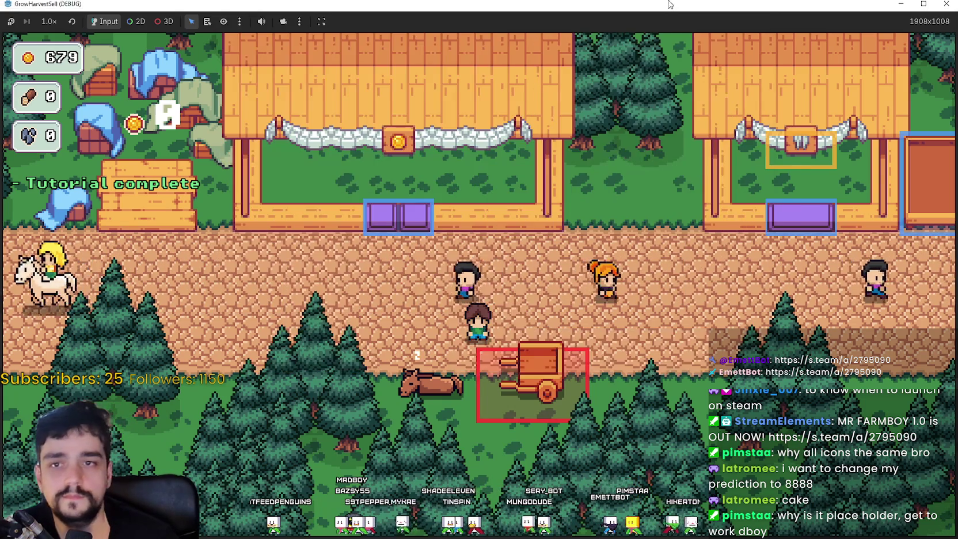
double_click(610, 5)
Step: Stop the running game, switch to TheVillage scene and select the Player node
click(902, 59)
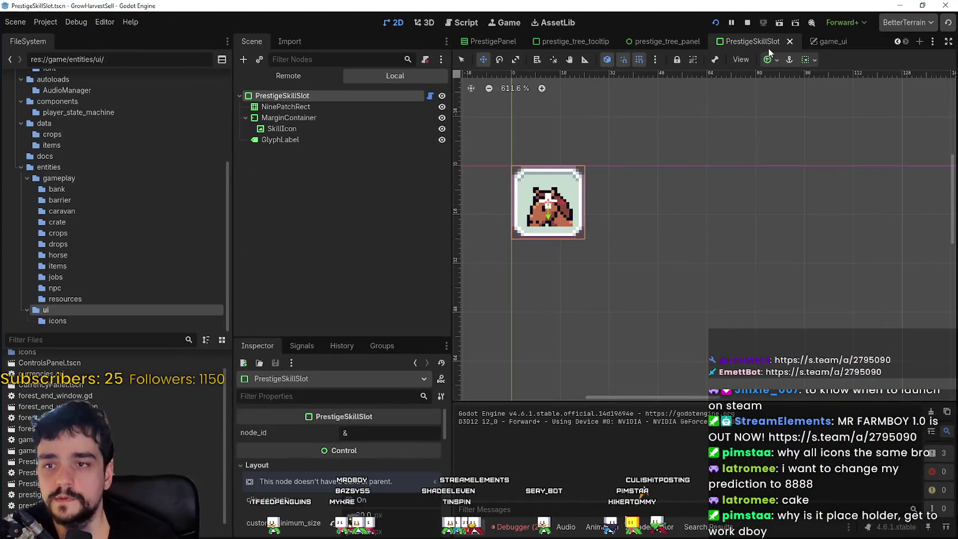
click(749, 23)
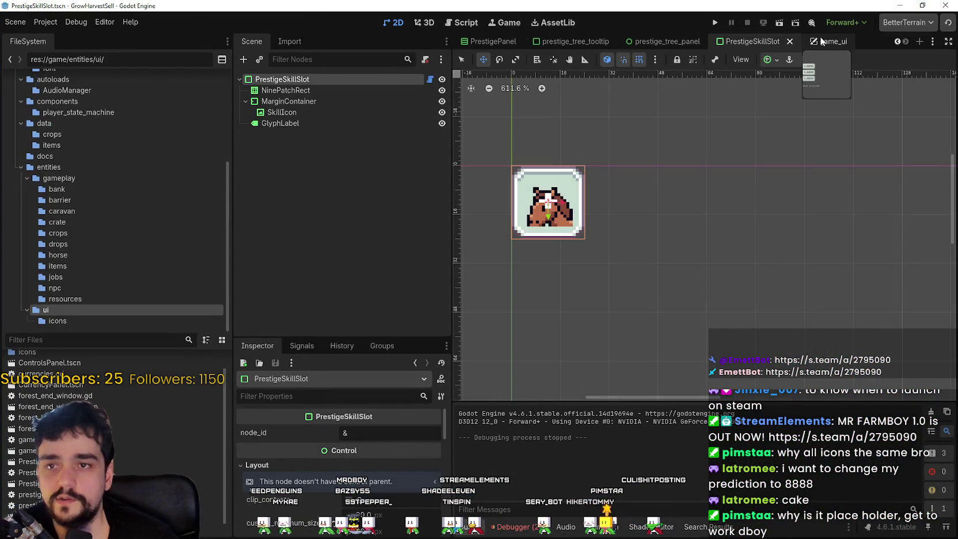
click(899, 41)
click(898, 41)
click(899, 41)
click(899, 42)
click(899, 41)
click(616, 42)
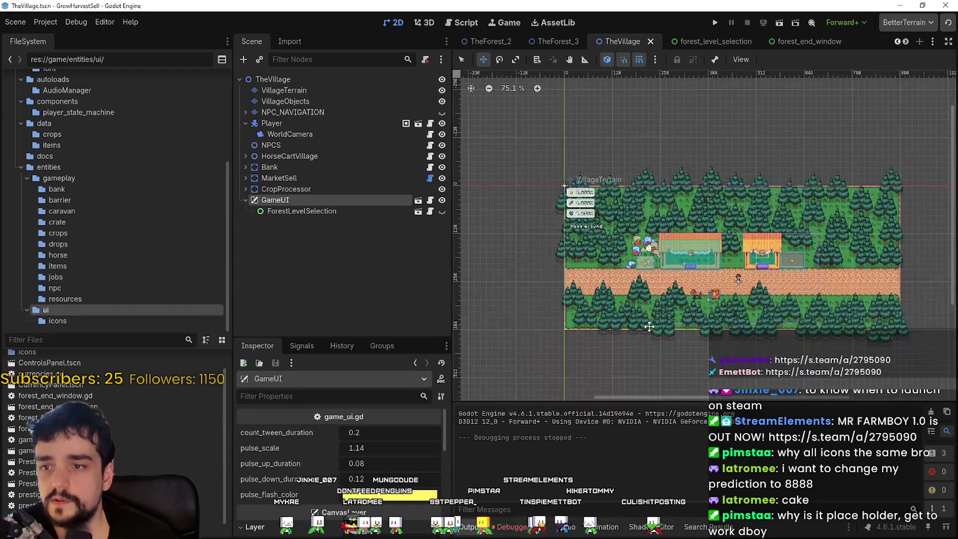
click(302, 190)
scroll(652, 341, down, 1)
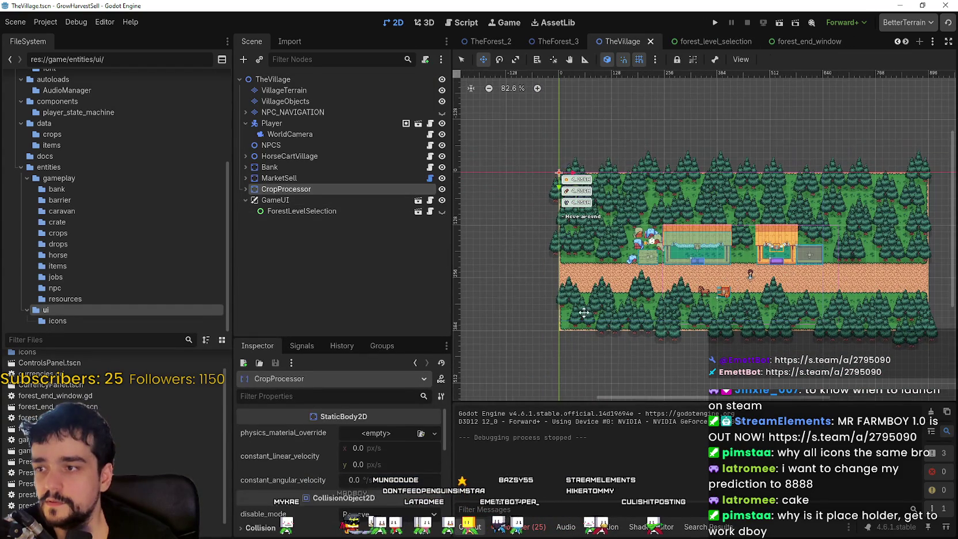
click(290, 125)
scroll(777, 270, up, 2)
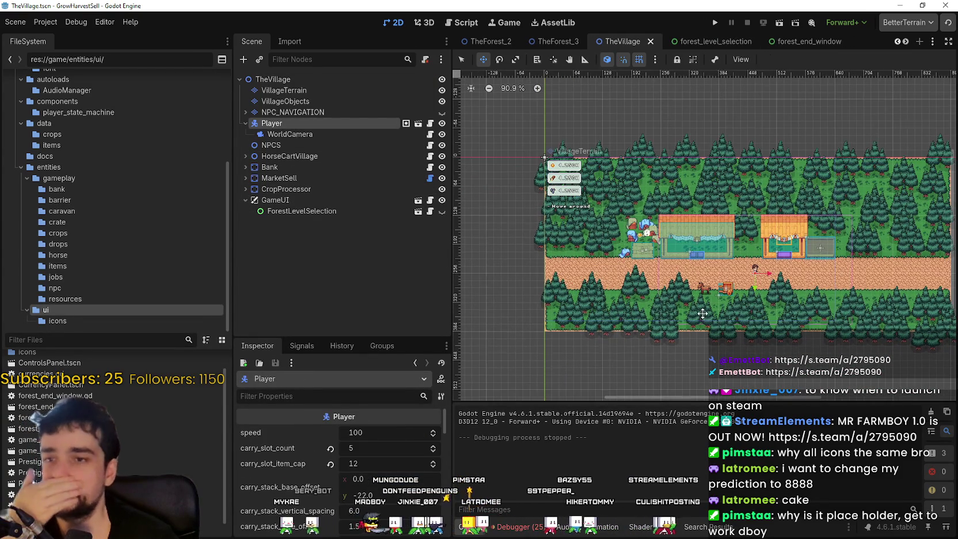
scroll(749, 271, up, 2)
scroll(755, 277, down, 7)
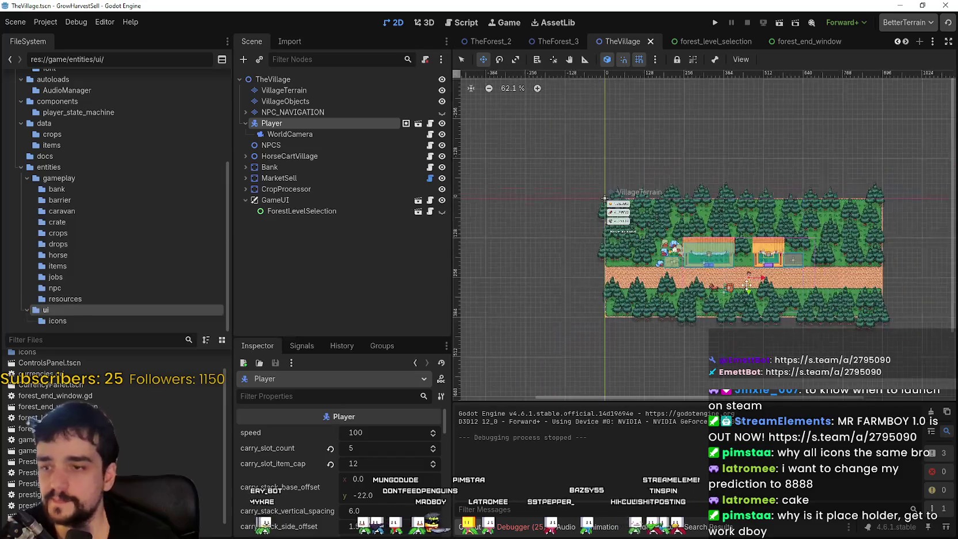
Step: Drag the Player sprite to the left end of the village dirt path
drag(618, 278, 553, 253)
scroll(618, 278, up, 14)
scroll(564, 261, down, 5)
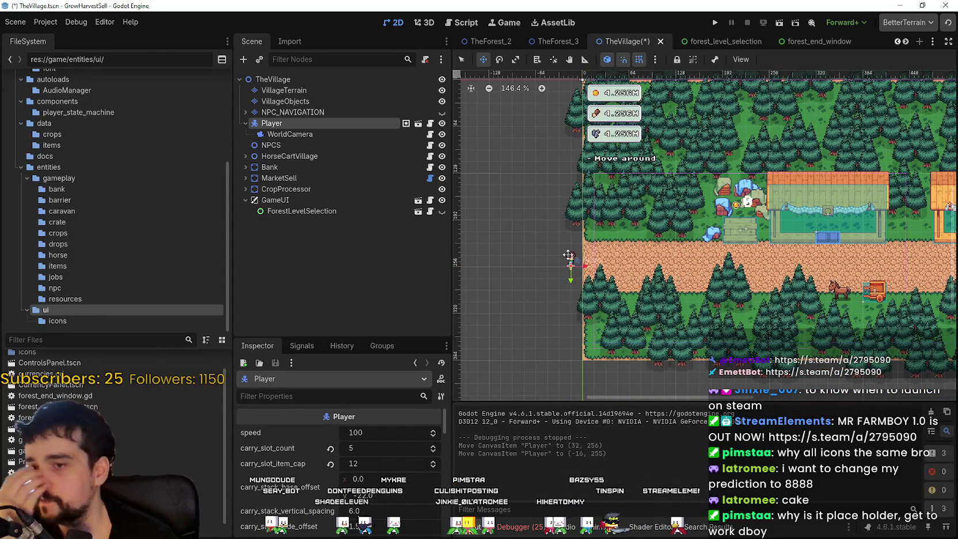
scroll(558, 283, up, 4)
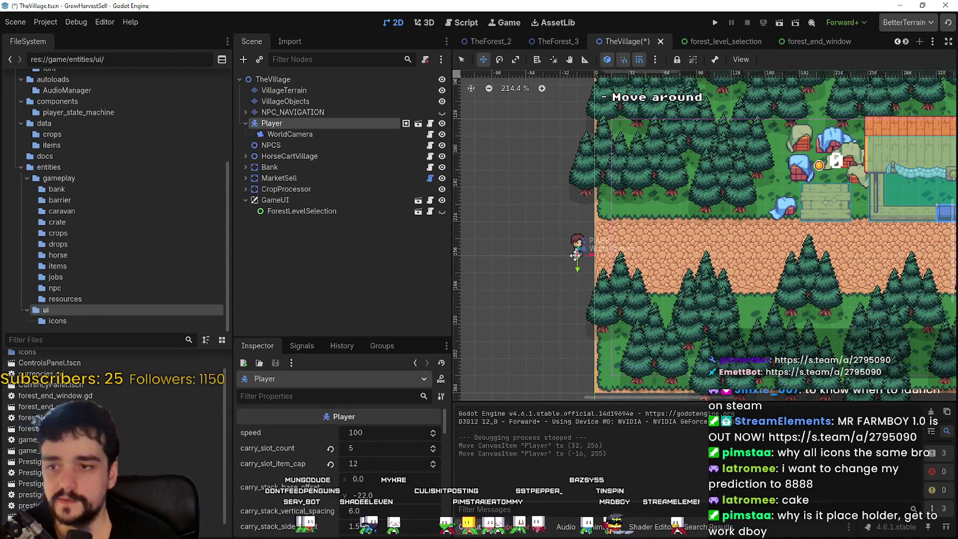
mouse_move(593, 256)
mouse_down()
mouse_move(640, 257)
mouse_move(585, 254)
mouse_move(631, 252)
mouse_up()
scroll(701, 267, down, 4)
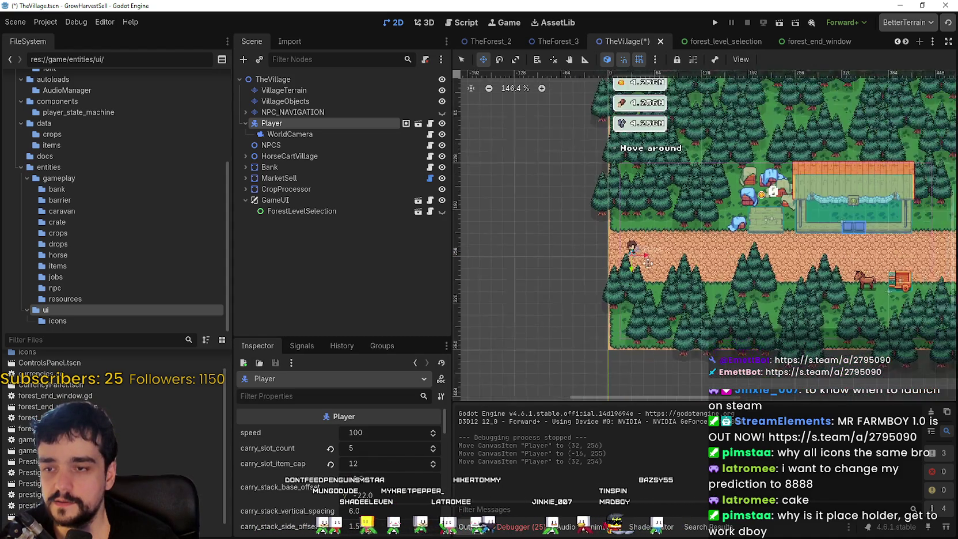
scroll(687, 263, up, 3)
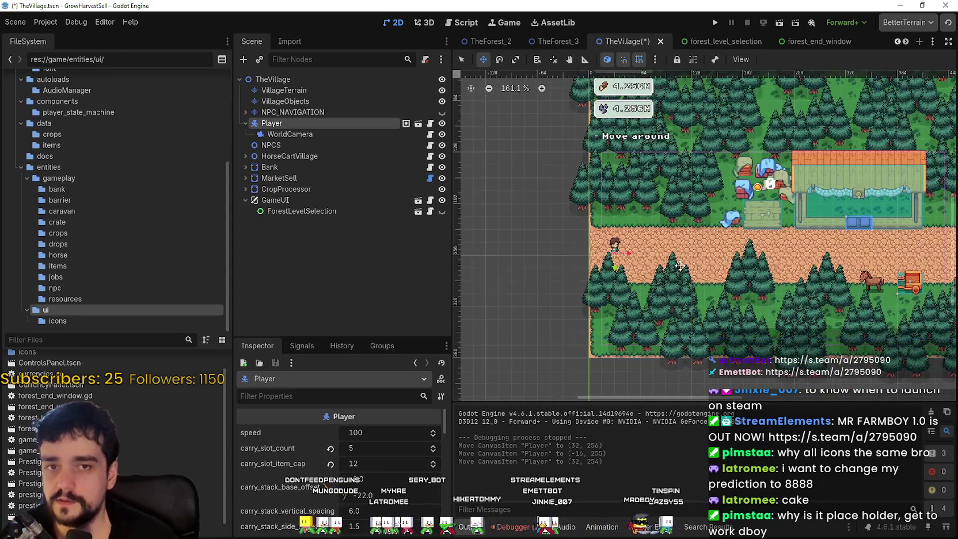
scroll(597, 267, up, 4)
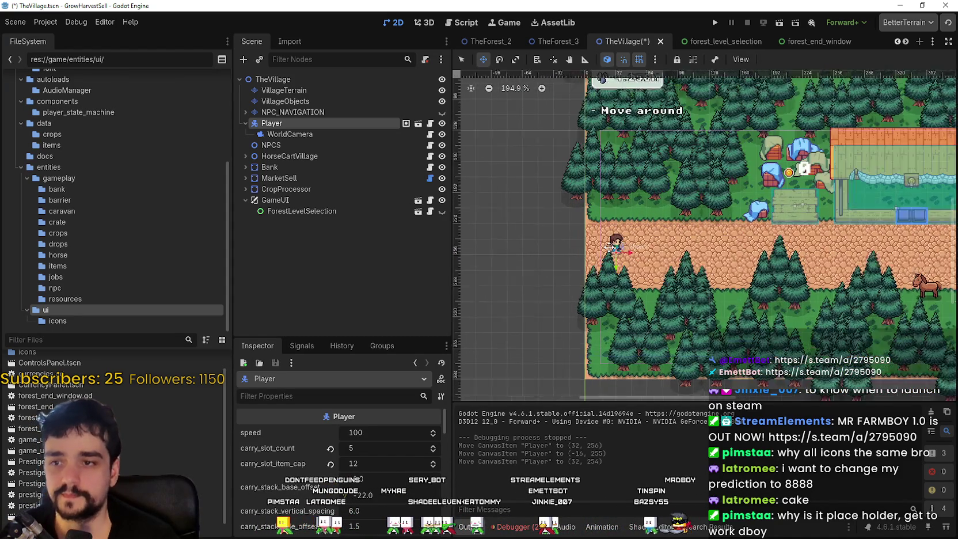
mouse_move(616, 253)
mouse_down()
mouse_move(545, 255)
mouse_move(588, 249)
mouse_up()
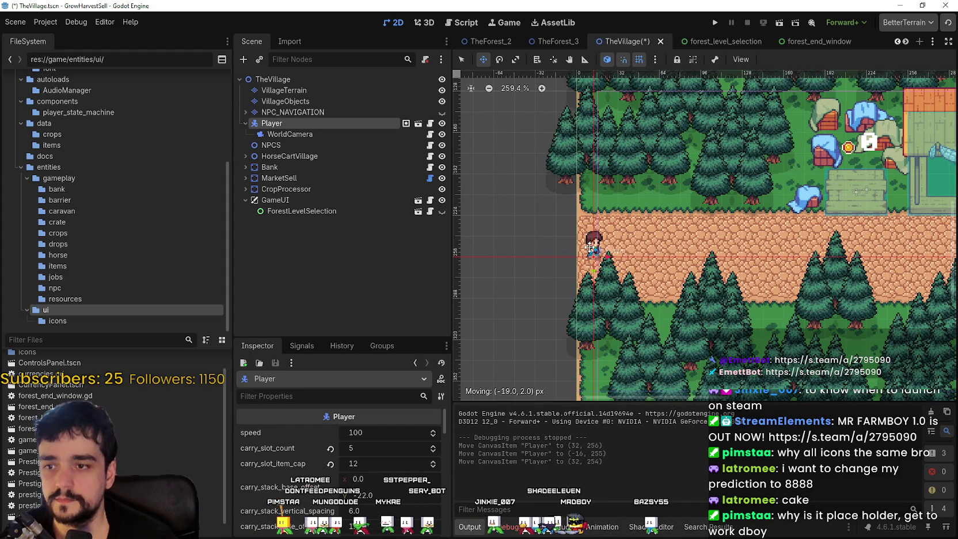
drag(552, 246, 604, 239)
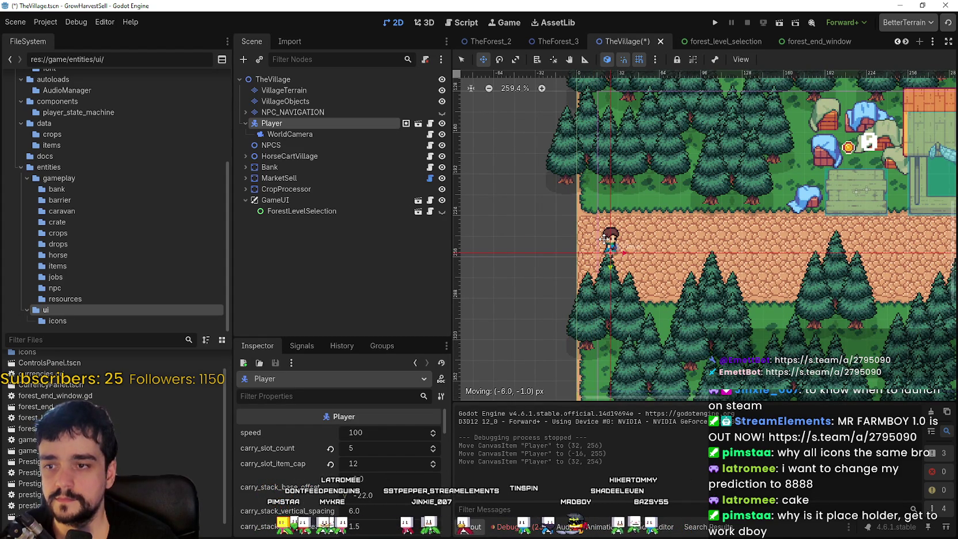
scroll(618, 260, up, 2)
drag(604, 260, 546, 262)
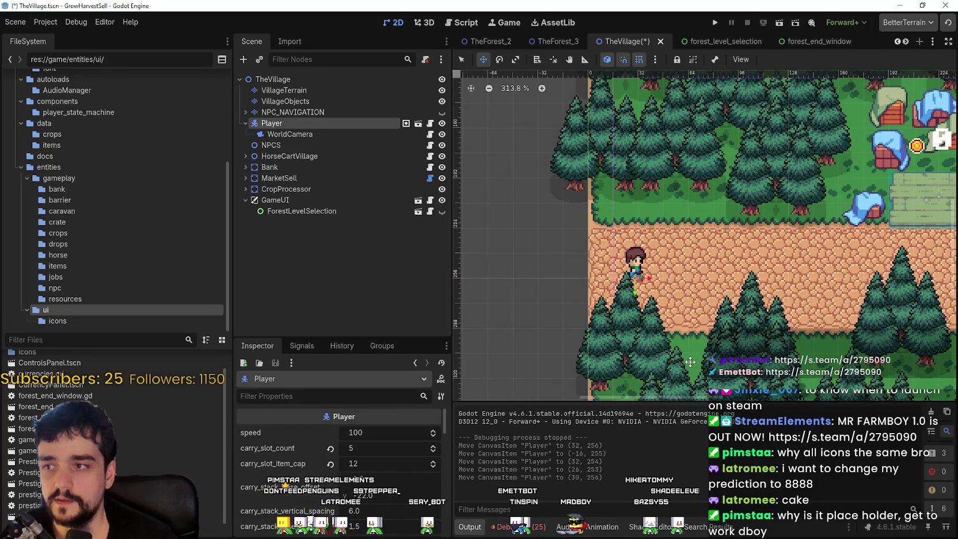
scroll(679, 349, down, 3)
drag(608, 210, 526, 209)
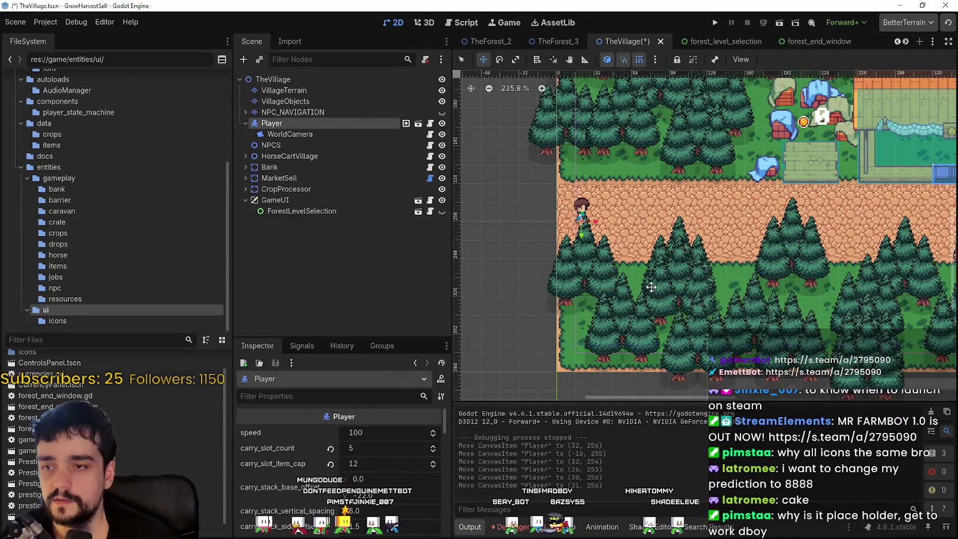
scroll(652, 285, down, 2)
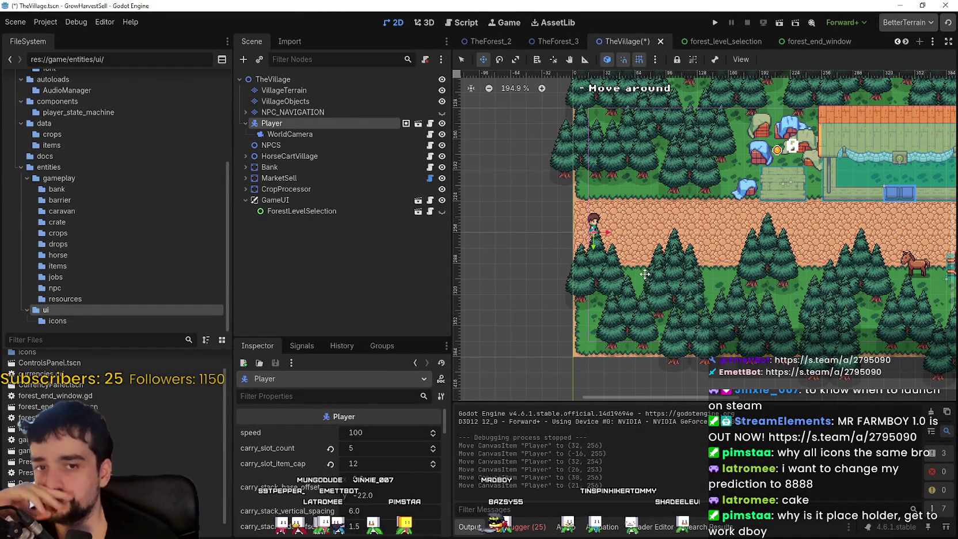
scroll(646, 267, up, 3)
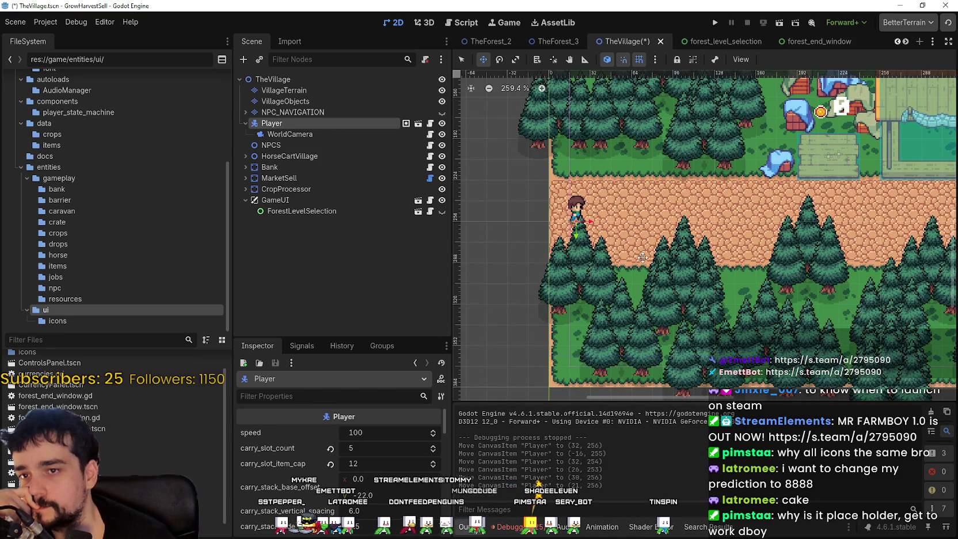
drag(574, 212, 522, 211)
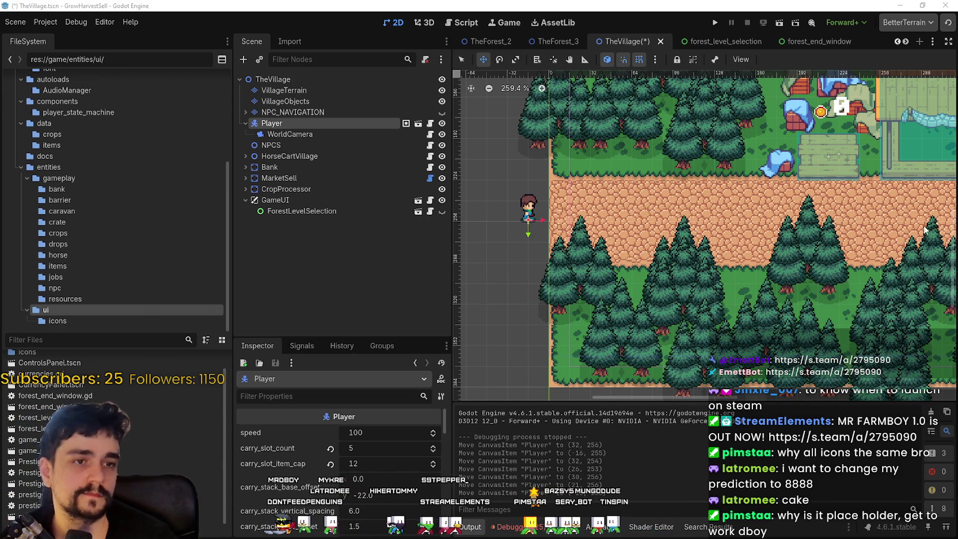
scroll(671, 215, down, 2)
Step: Save TheVillage scene with Ctrl+S
key(ctrl+s)
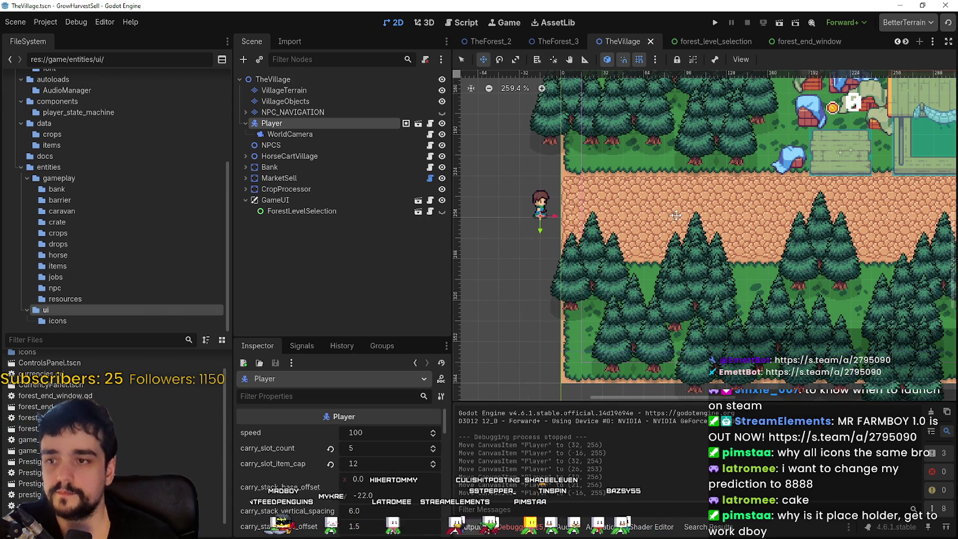
scroll(697, 229, up, 1)
scroll(697, 230, down, 1)
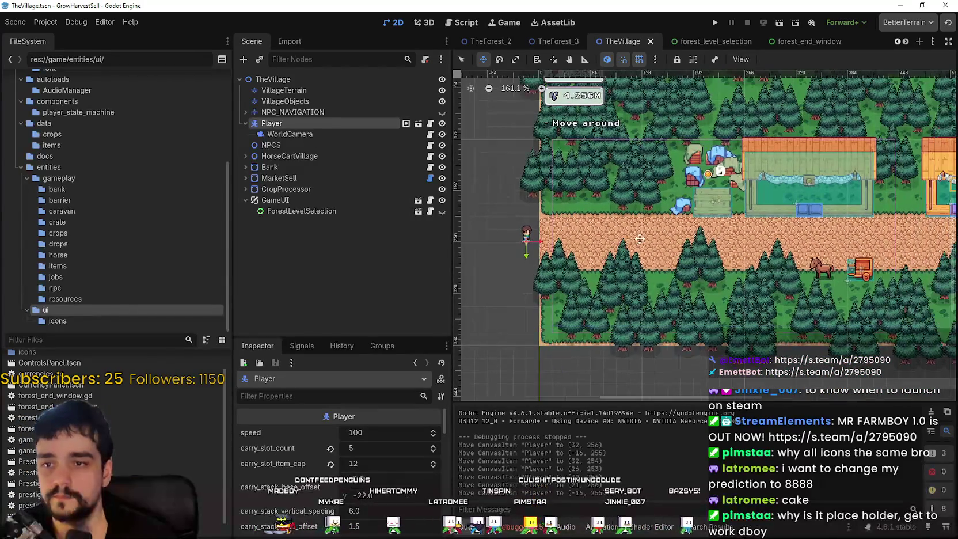
scroll(638, 229, up, 2)
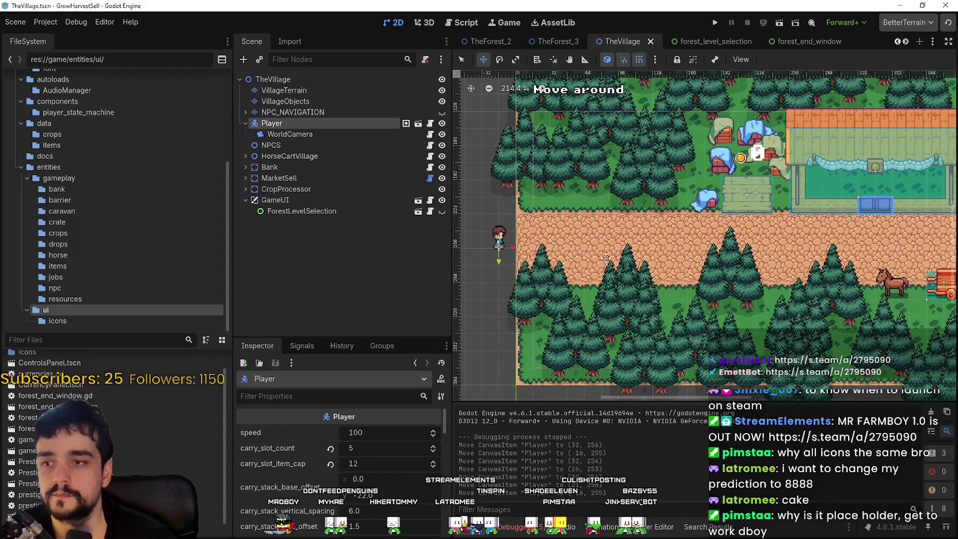
scroll(603, 260, down, 3)
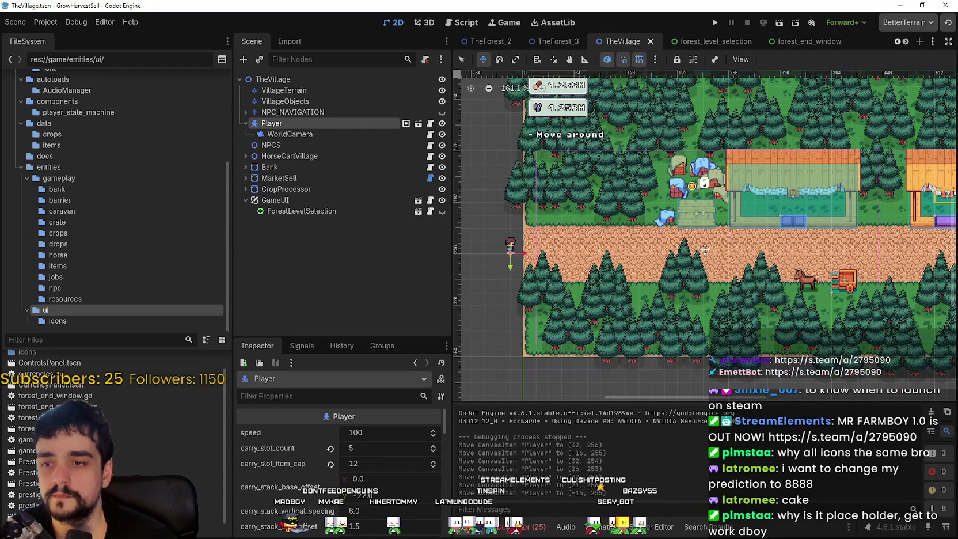
scroll(576, 245, down, 1)
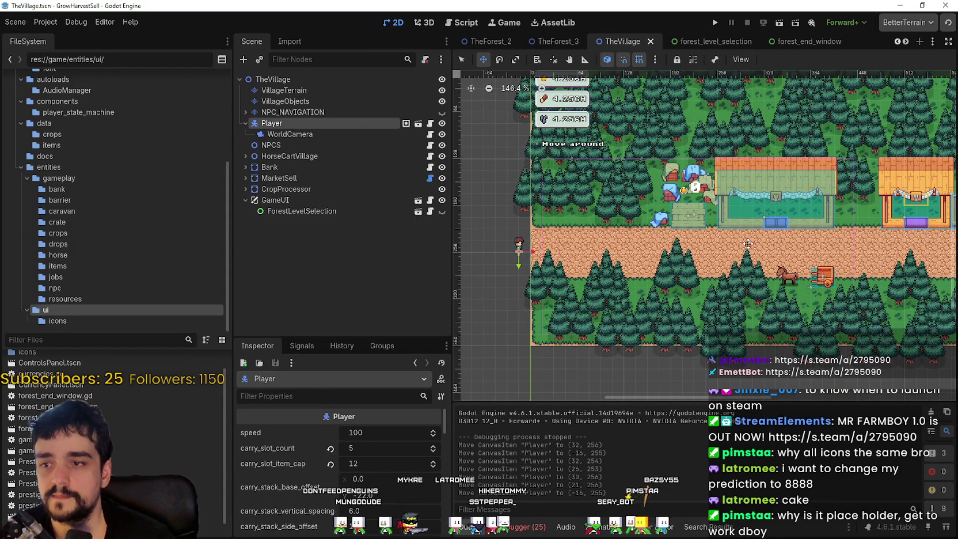
scroll(519, 248, up, 4)
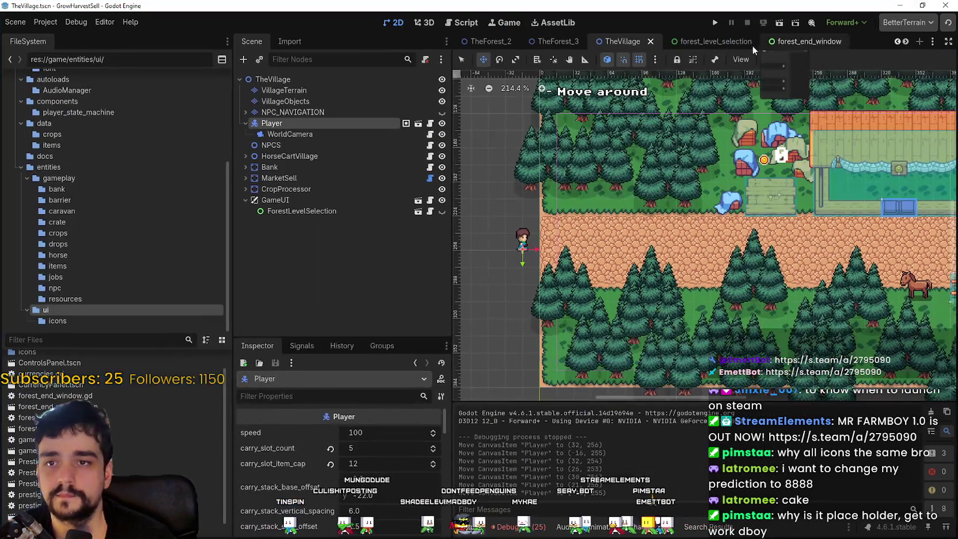
Step: Glance at the forest_level_selection scene, return to TheVillage, and reveal more scene tabs
click(748, 41)
click(622, 41)
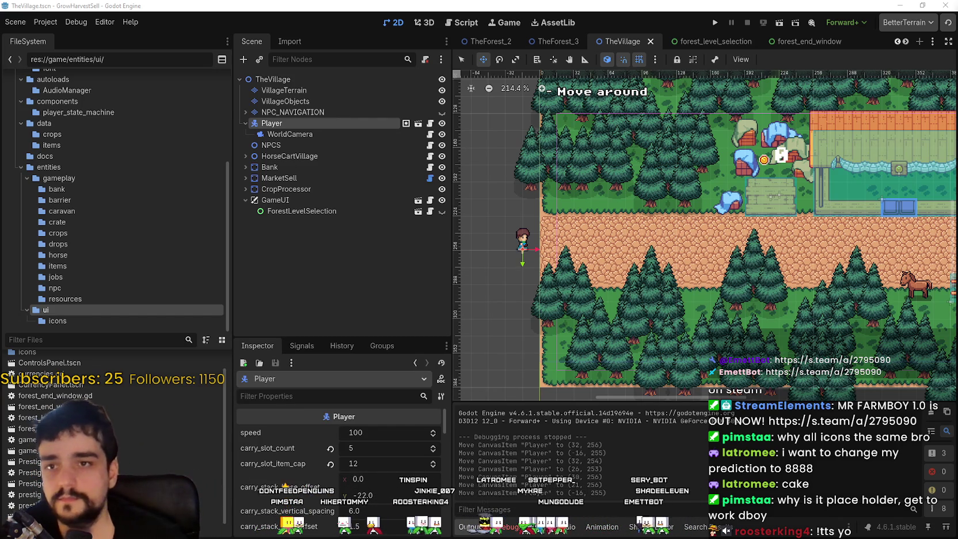
click(906, 42)
click(906, 42)
Step: Filter the FileSystem by 'crop' and inspect the crop_tomato.tres crop data
click(906, 42)
click(906, 42)
click(906, 42)
click(83, 341)
text(crop)
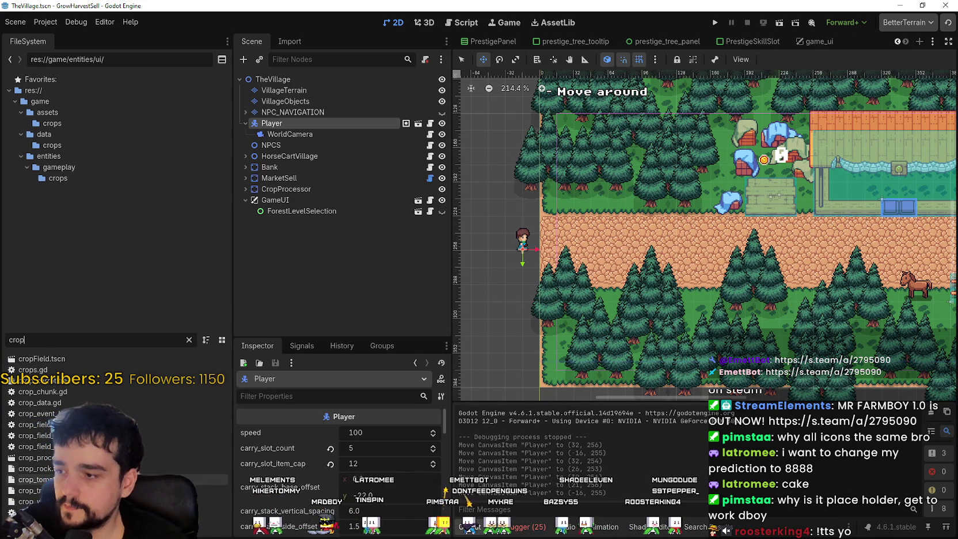
click(87, 468)
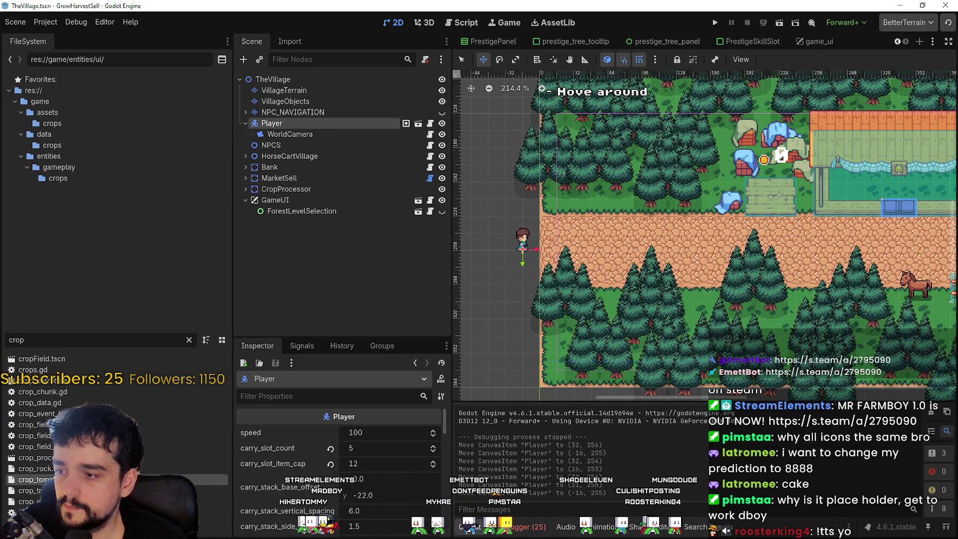
click(87, 479)
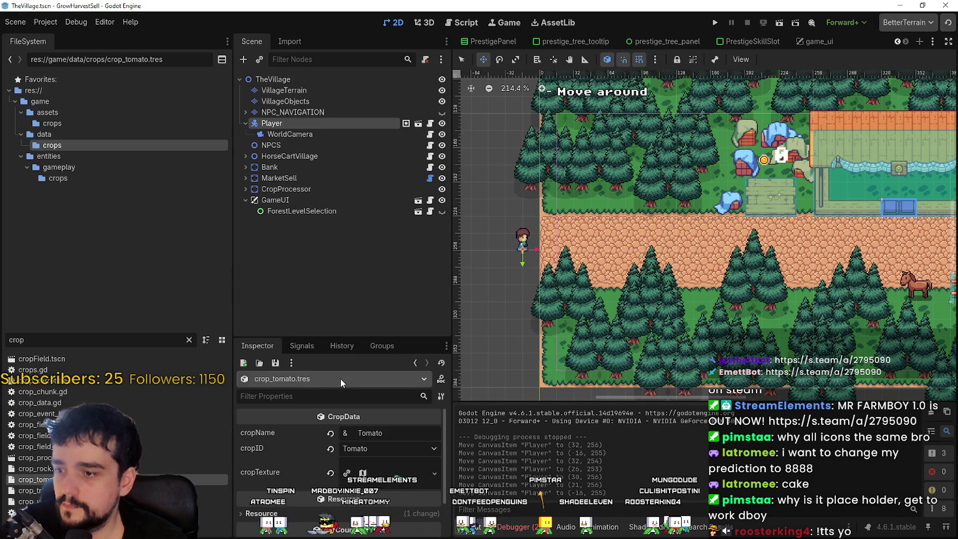
drag(354, 340, 346, 247)
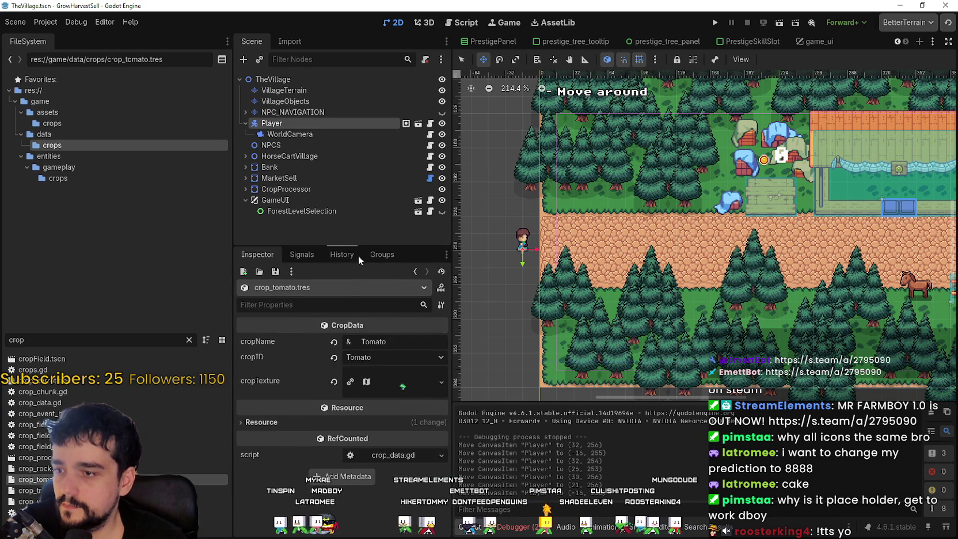
scroll(691, 230, up, 1)
scroll(691, 231, right, 5)
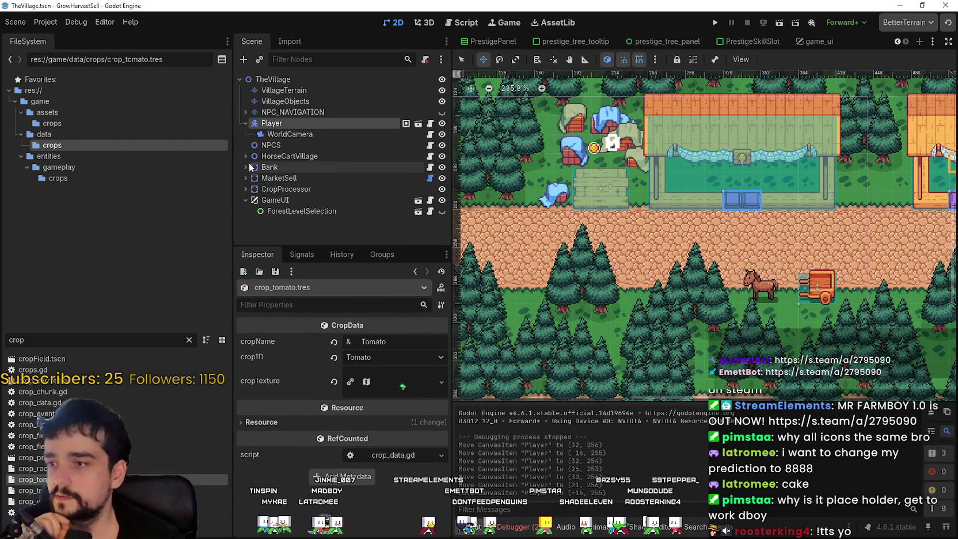
Step: Select HorseCartVillage, peek at its Horse child, and scroll through its Inspector settings
click(263, 156)
click(246, 156)
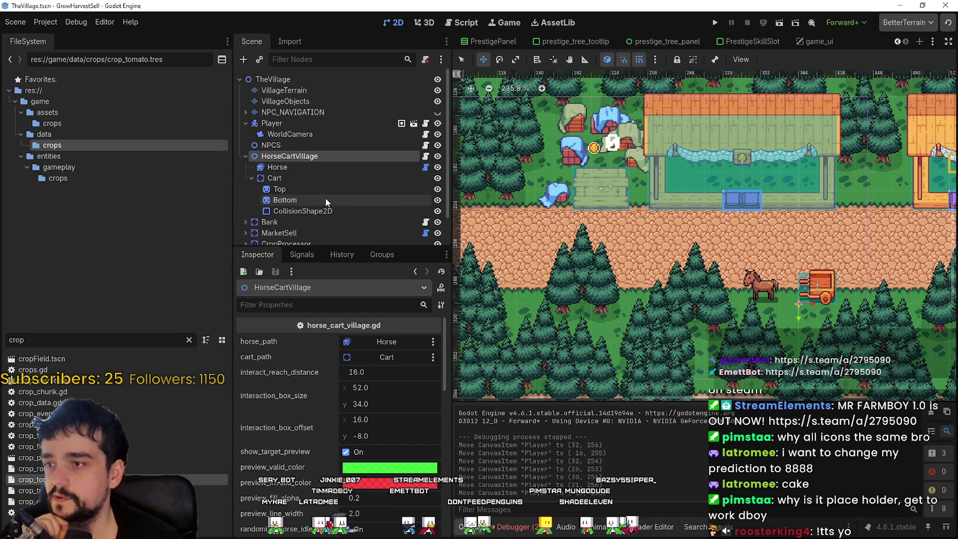
click(339, 167)
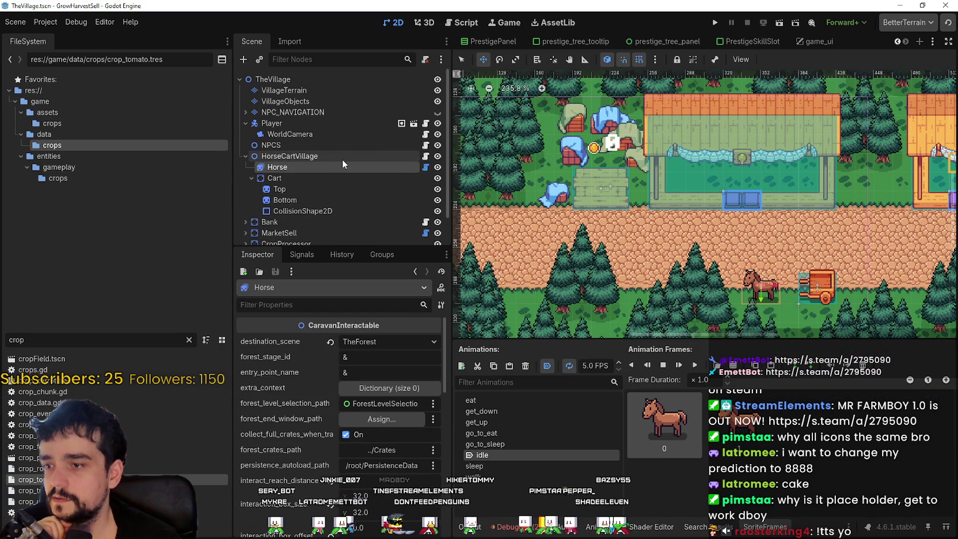
click(346, 157)
scroll(272, 479, down, 3)
scroll(273, 479, down, 3)
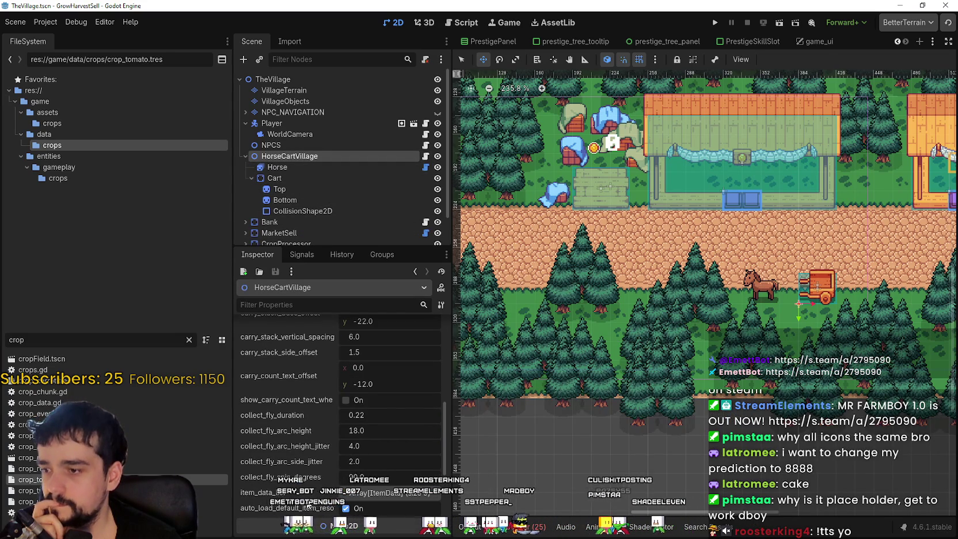
scroll(292, 498, down, 3)
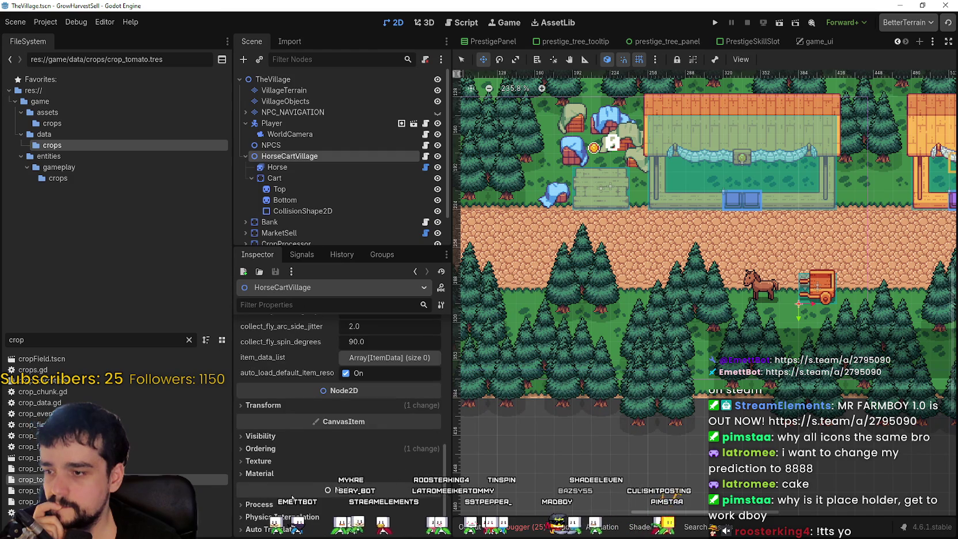
scroll(292, 498, up, 5)
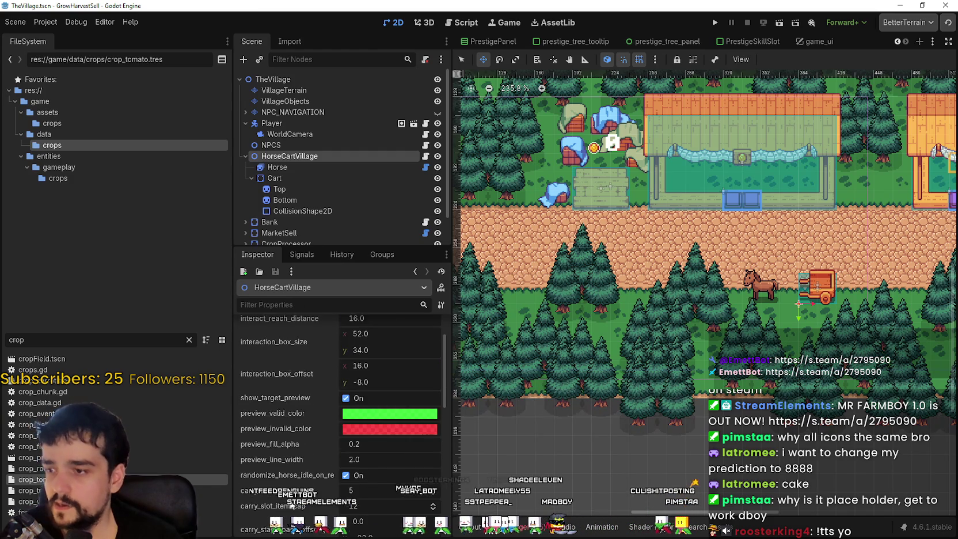
scroll(292, 505, up, 2)
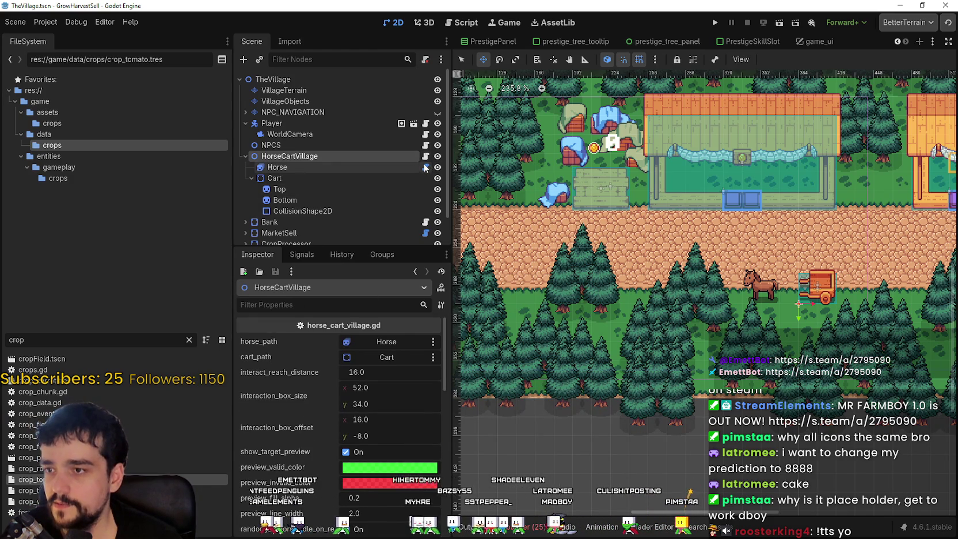
Step: Open horse_cart_village.gd and widen the code editor to read through it
click(425, 157)
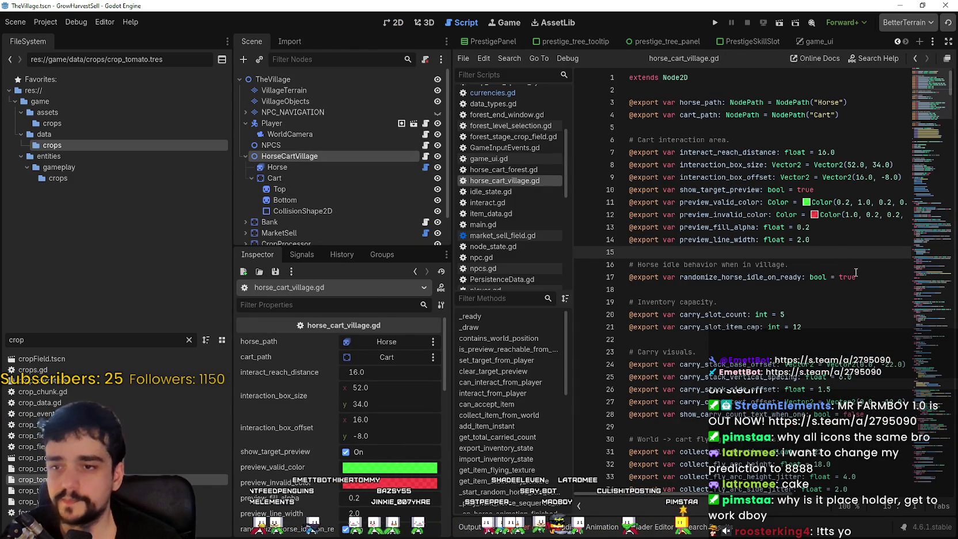
scroll(817, 294, down, 7)
scroll(787, 320, down, 4)
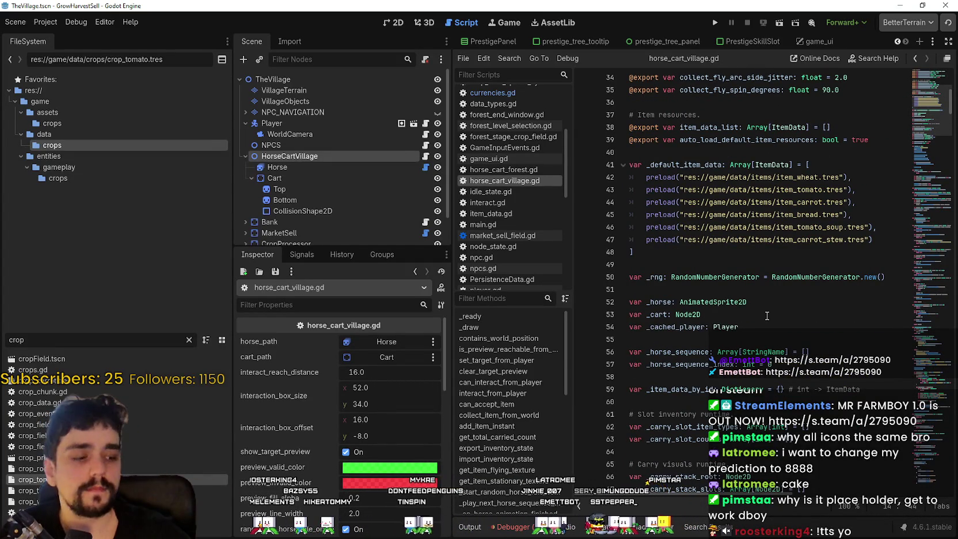
scroll(767, 315, down, 8)
scroll(536, 317, down, 1)
drag(455, 243, 342, 243)
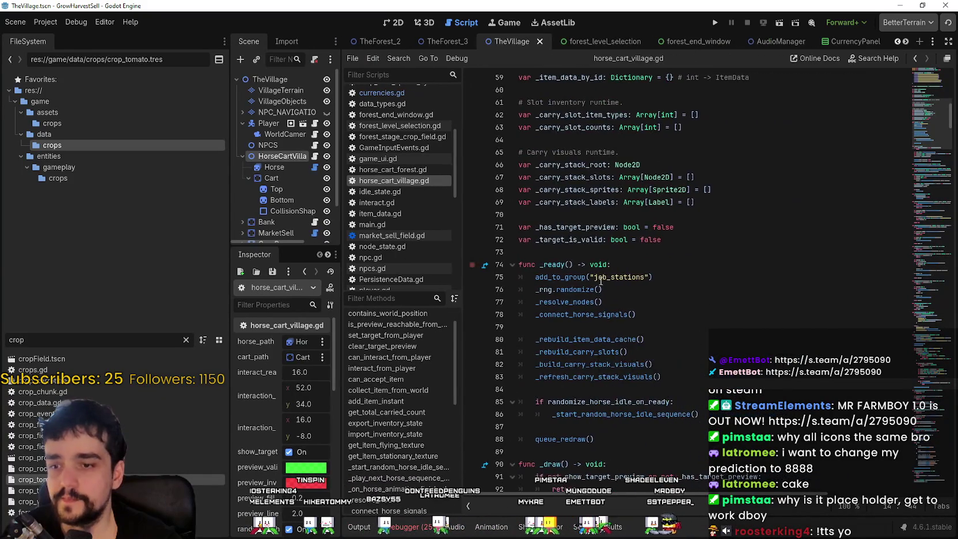
scroll(896, 136, down, 5)
scroll(896, 136, down, 20)
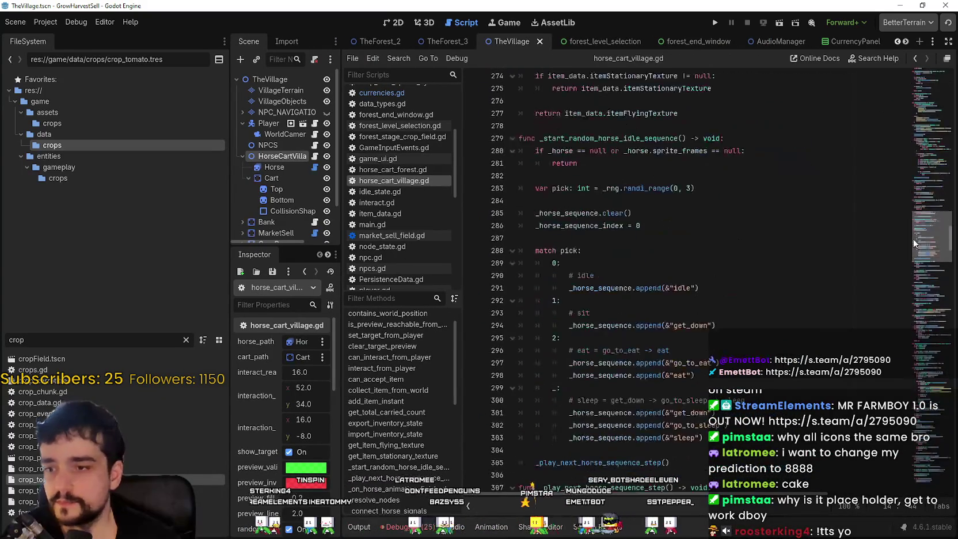
mouse_move(918, 198)
mouse_down()
mouse_move(902, 244)
mouse_move(910, 496)
mouse_up()
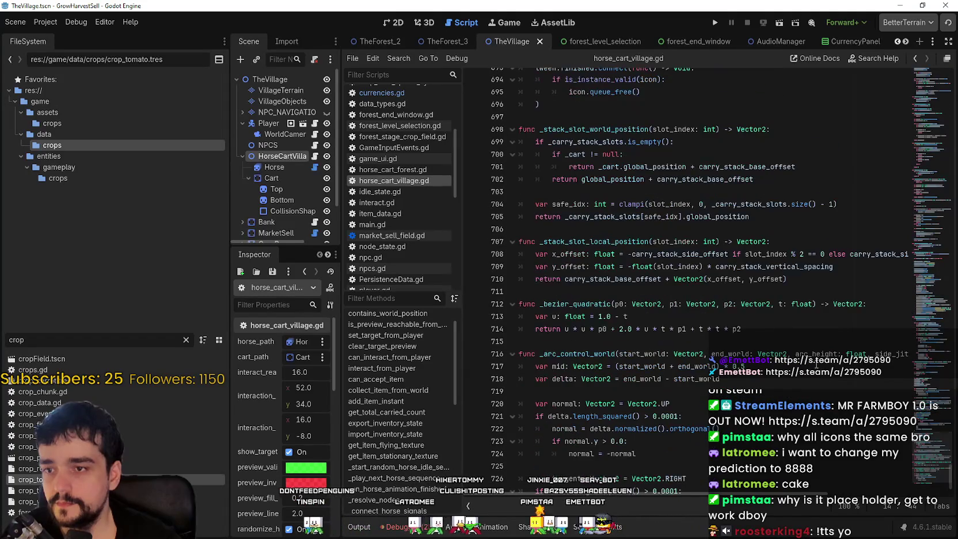
Step: Review the stack slot, arc midpoint, exported inventory and carry slot rebuild code
click(701, 229)
scroll(702, 304, down, 2)
click(717, 307)
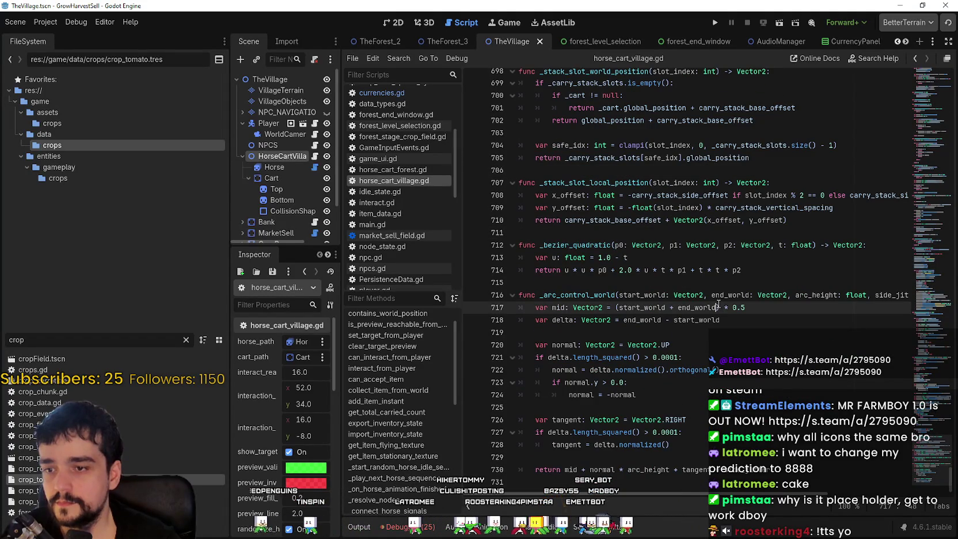
click(739, 324)
click(738, 328)
mouse_move(919, 431)
mouse_down()
mouse_move(921, 172)
mouse_move(919, 181)
mouse_up()
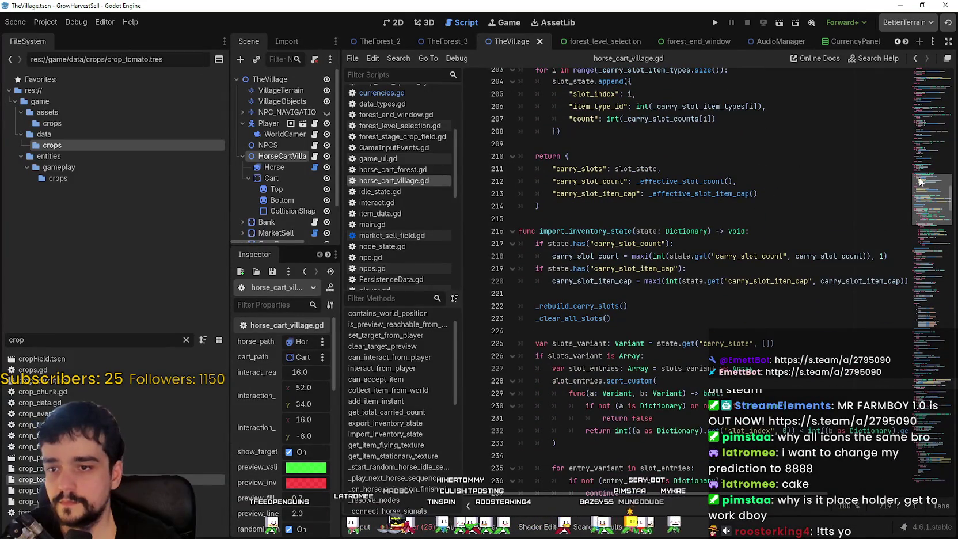
click(634, 206)
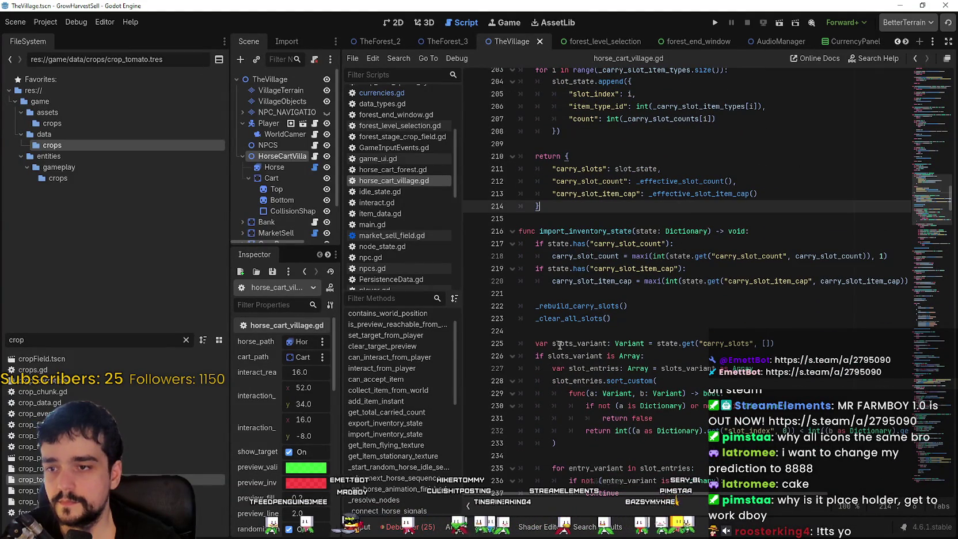
click(581, 305)
scroll(714, 348, down, 3)
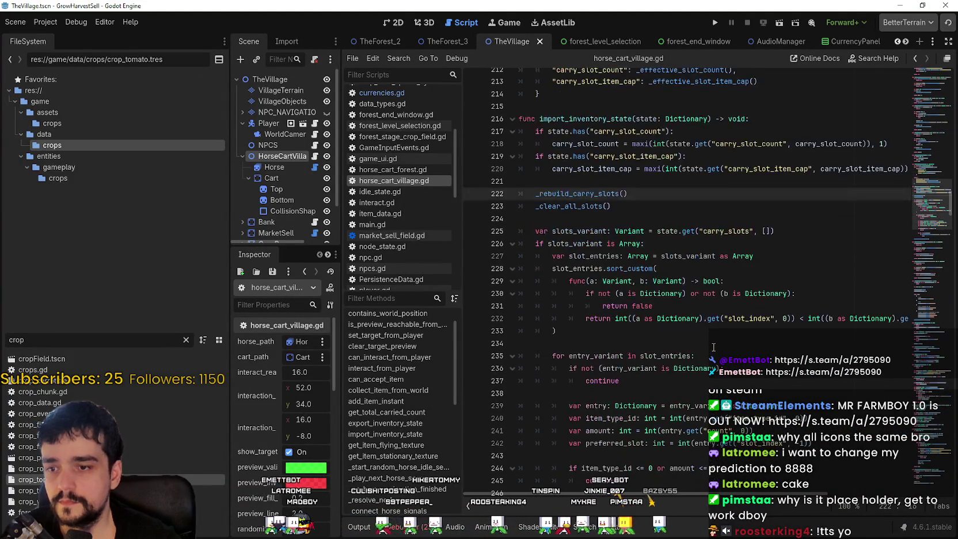
scroll(714, 348, down, 3)
Step: Return to the top near cart_path and widen the Scene/Inspector dock beside the code
mouse_move(928, 219)
mouse_down()
mouse_move(928, 227)
mouse_move(923, 124)
mouse_move(917, 99)
mouse_move(901, 107)
mouse_move(918, 80)
mouse_move(897, 92)
mouse_up()
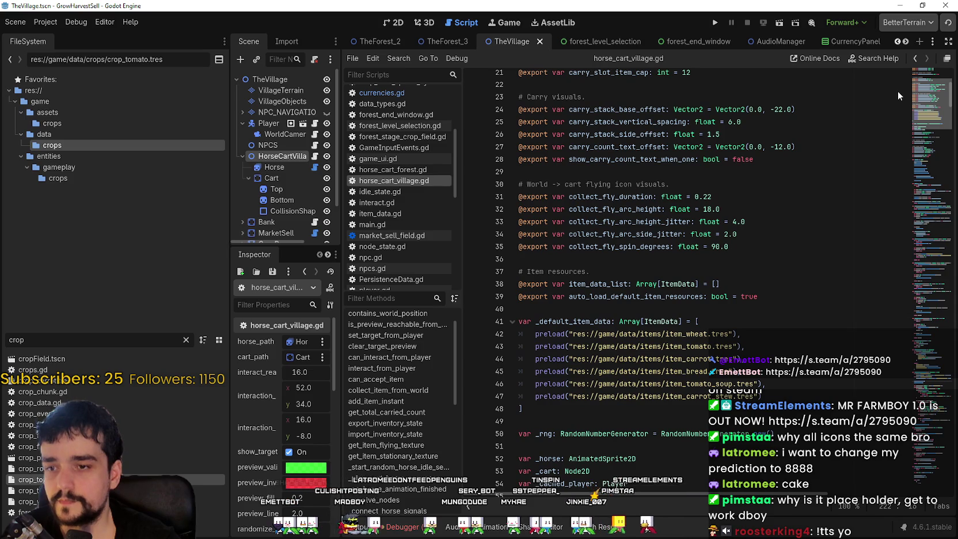
drag(898, 92, 904, 78)
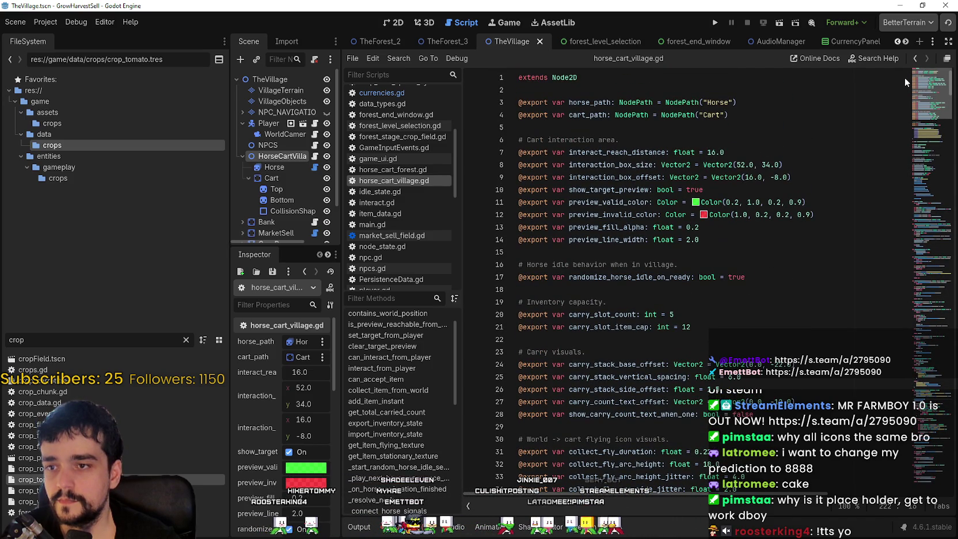
click(737, 127)
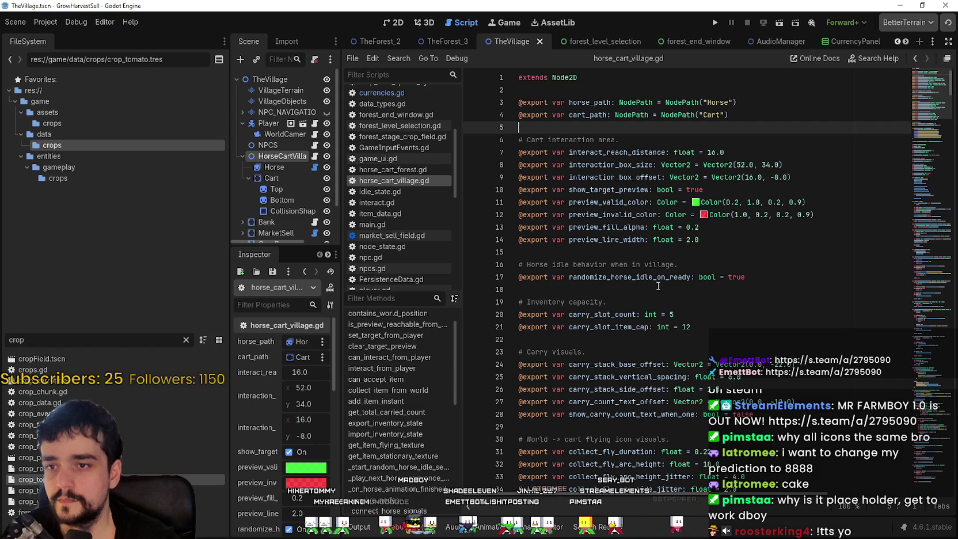
drag(338, 215, 429, 211)
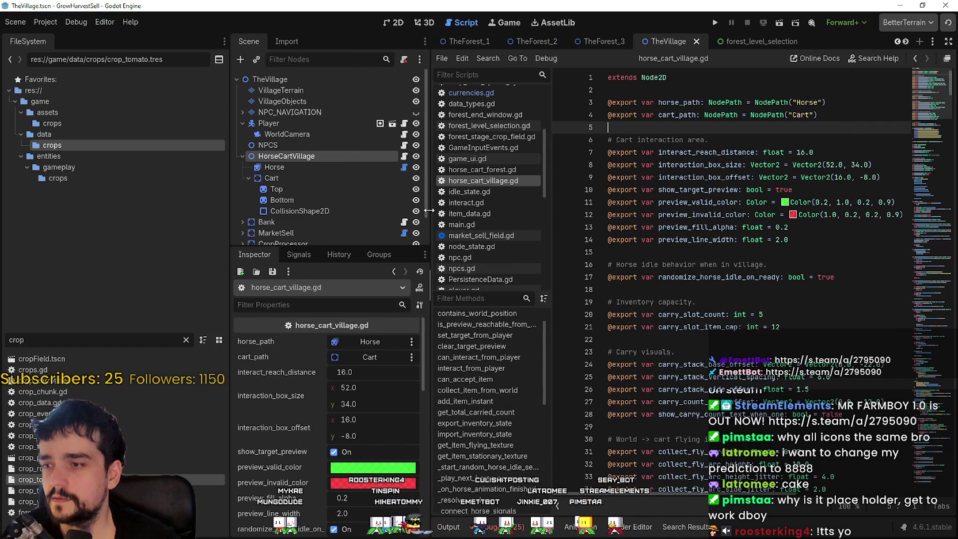
scroll(356, 187, down, 2)
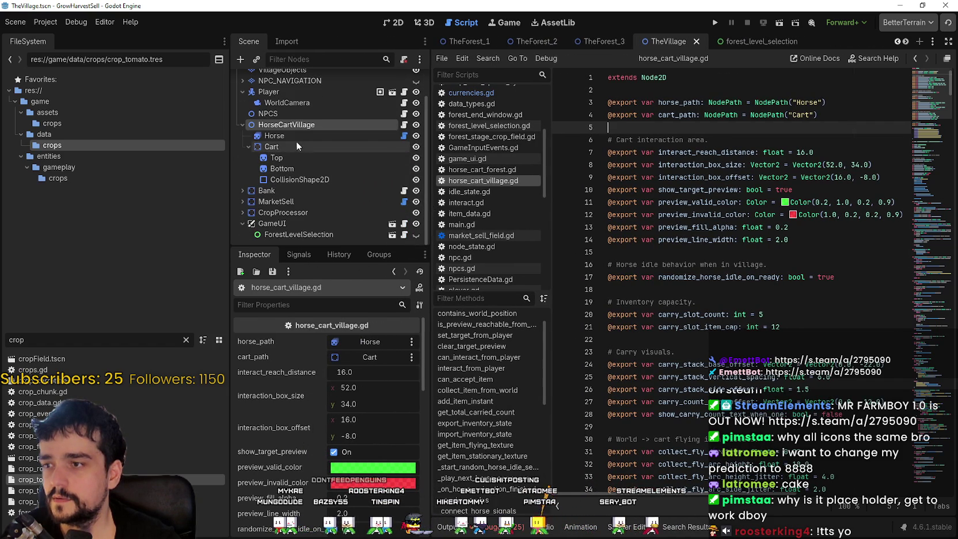
Step: Open the_caravan.gd and scroll through its forest crate delivery functions
click(402, 135)
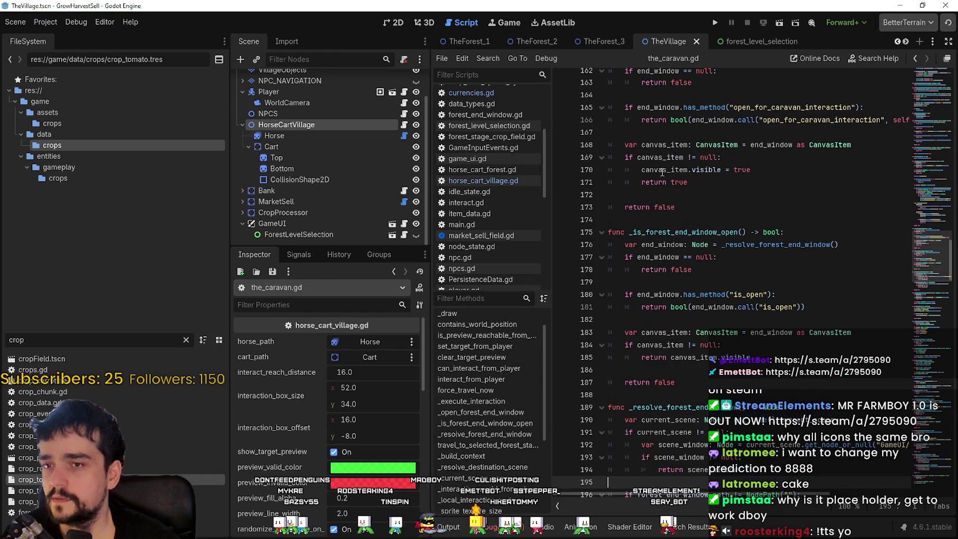
mouse_move(932, 257)
mouse_down()
mouse_move(935, 101)
mouse_move(936, 380)
mouse_up()
scroll(934, 133, up, 10)
click(937, 135)
scroll(911, 476, down, 20)
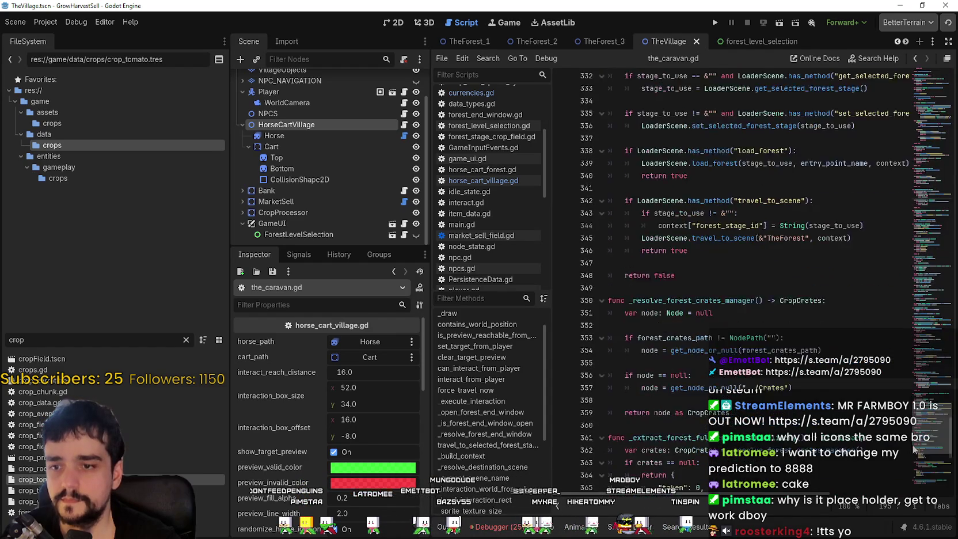
scroll(910, 476, up, 1)
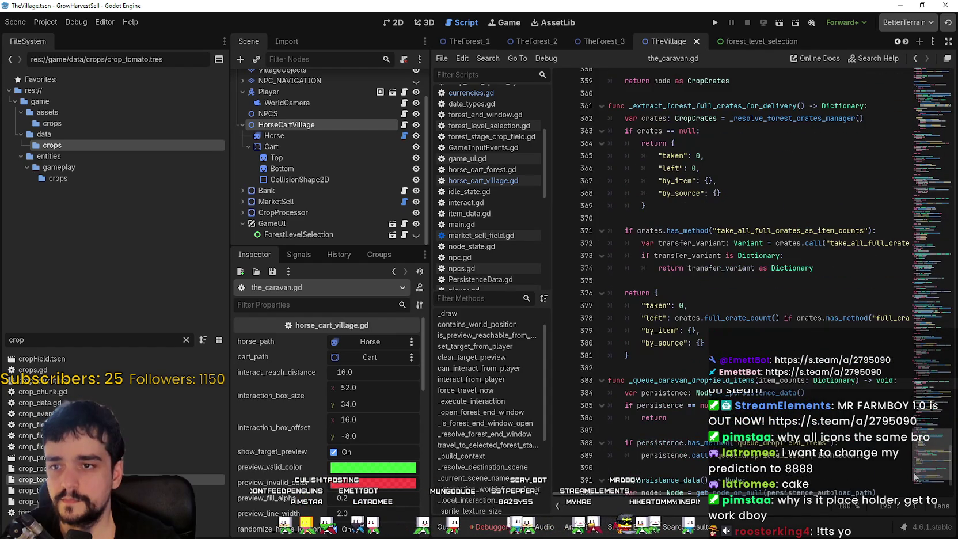
scroll(914, 476, up, 3)
scroll(912, 469, down, 5)
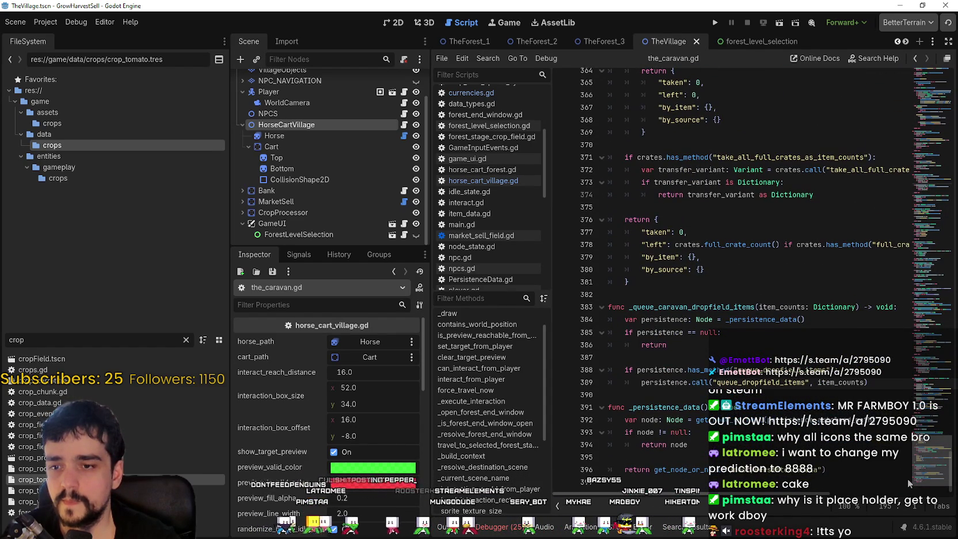
scroll(249, 428, down, 1)
scroll(258, 434, down, 5)
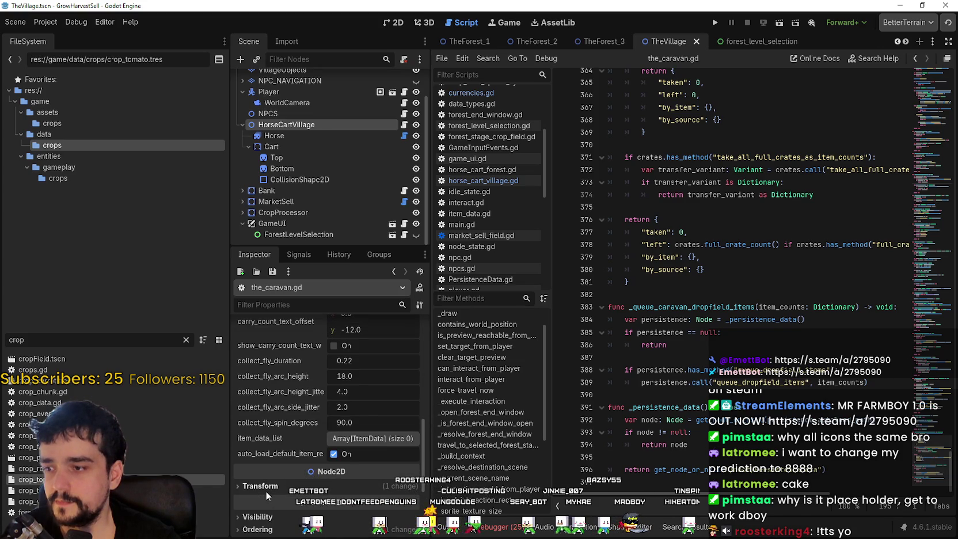
scroll(266, 491, up, 3)
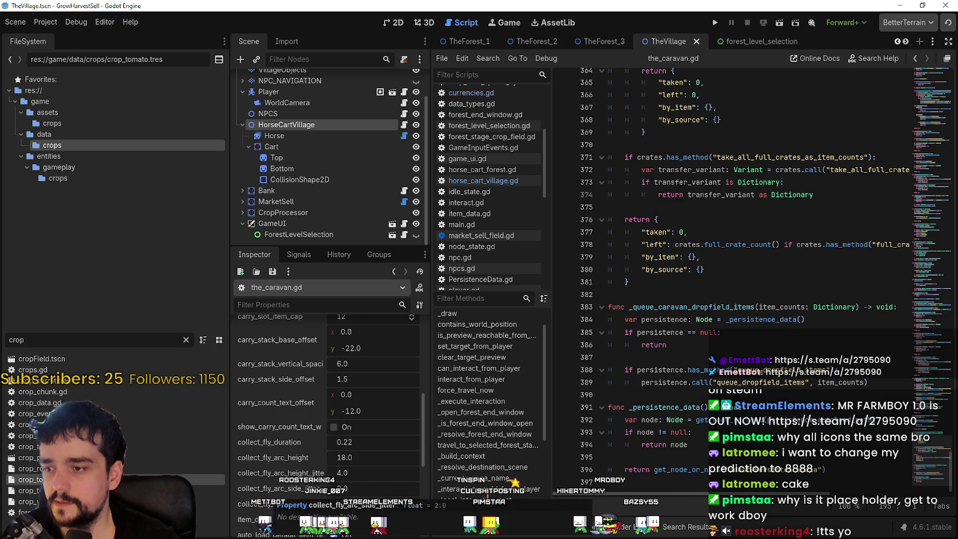
scroll(269, 497, down, 3)
scroll(340, 501, up, 7)
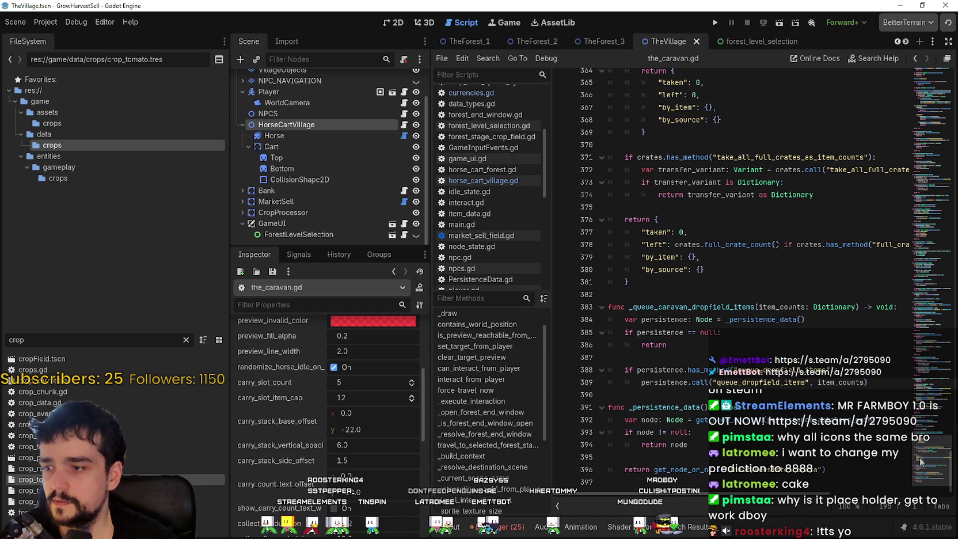
scroll(278, 437, up, 6)
scroll(278, 437, up, 3)
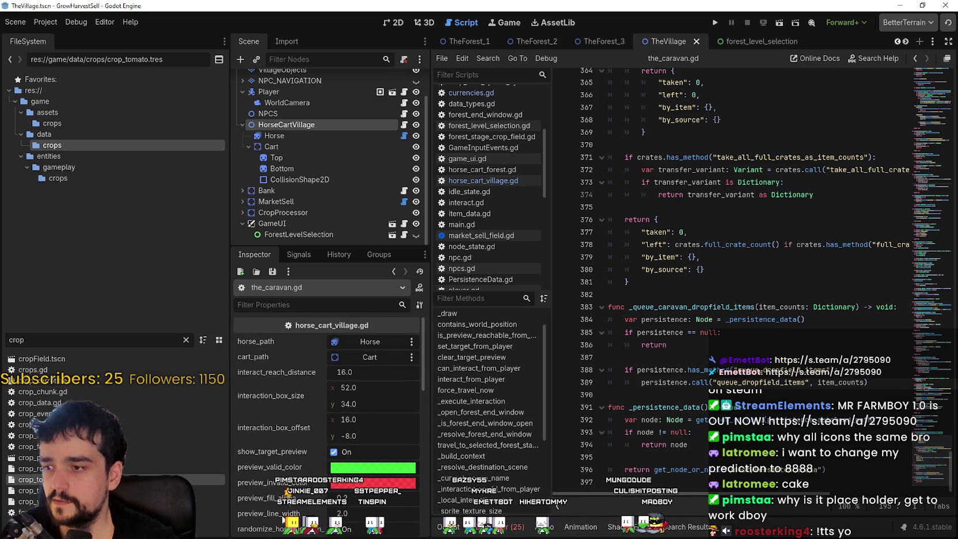
scroll(283, 459, down, 7)
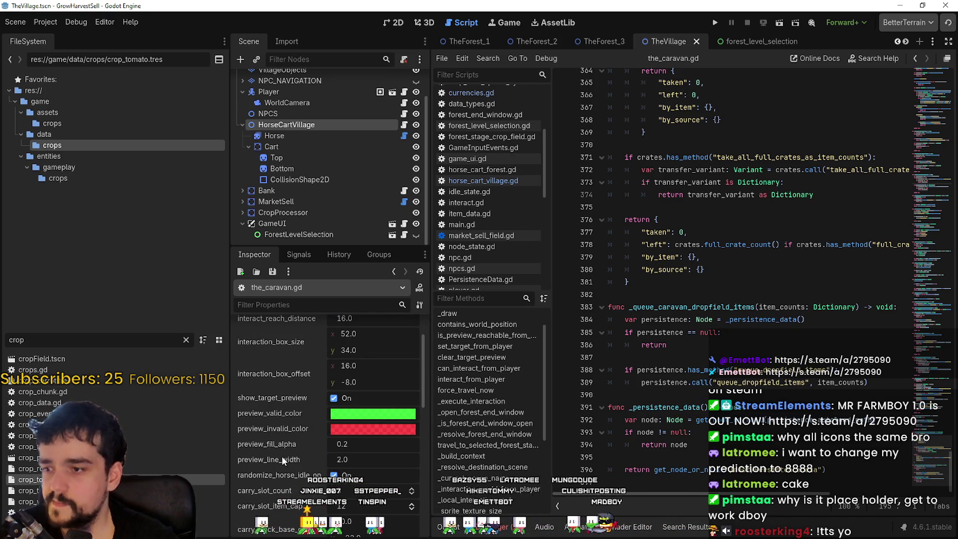
scroll(281, 446, down, 7)
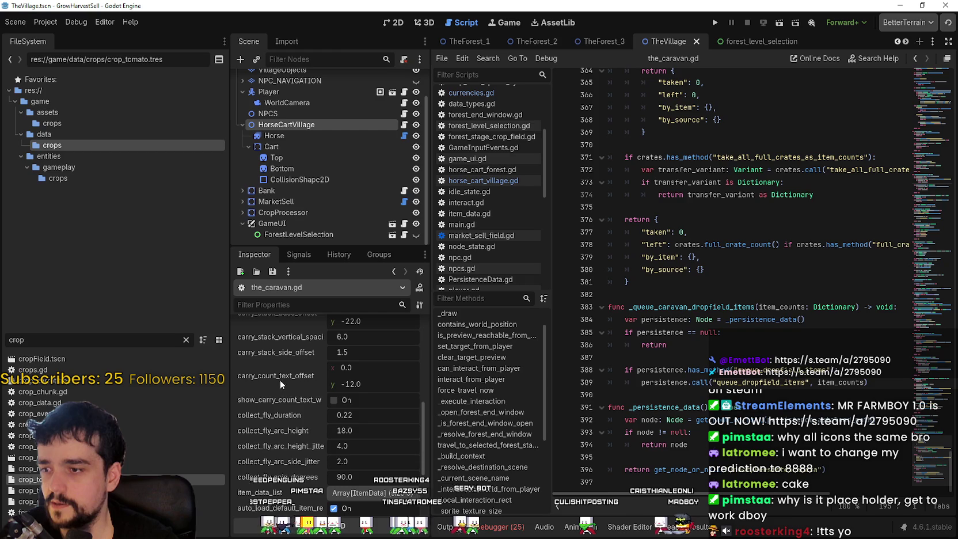
click(794, 244)
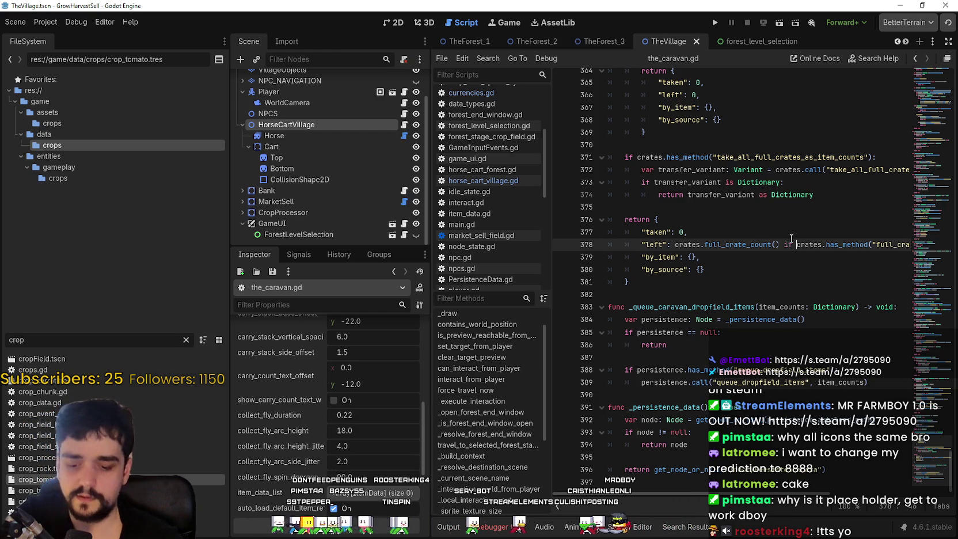
Step: Search all project files for carry_count_text and open its horse_cart_village.gd declaration
key(ctrl+shift+f)
text(carry_count_t)
key(Return)
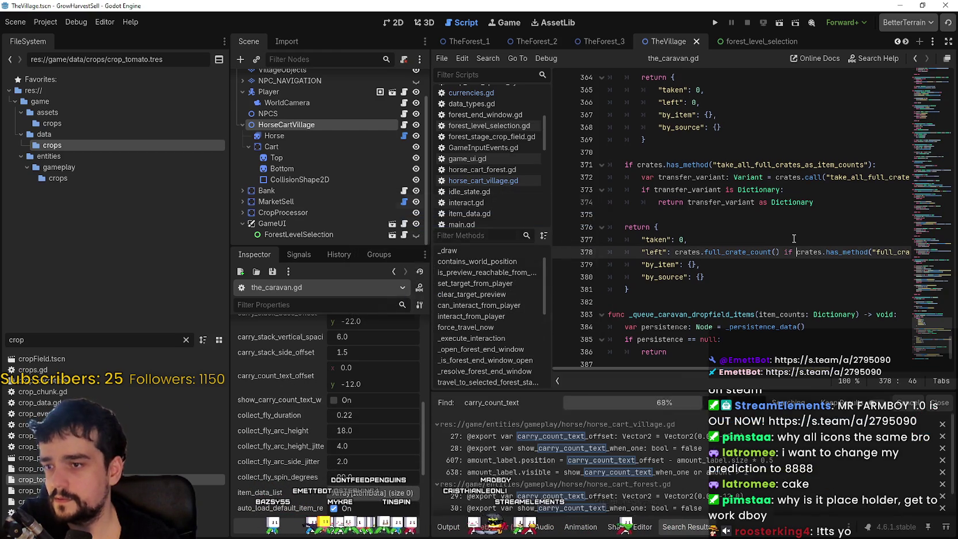
click(626, 440)
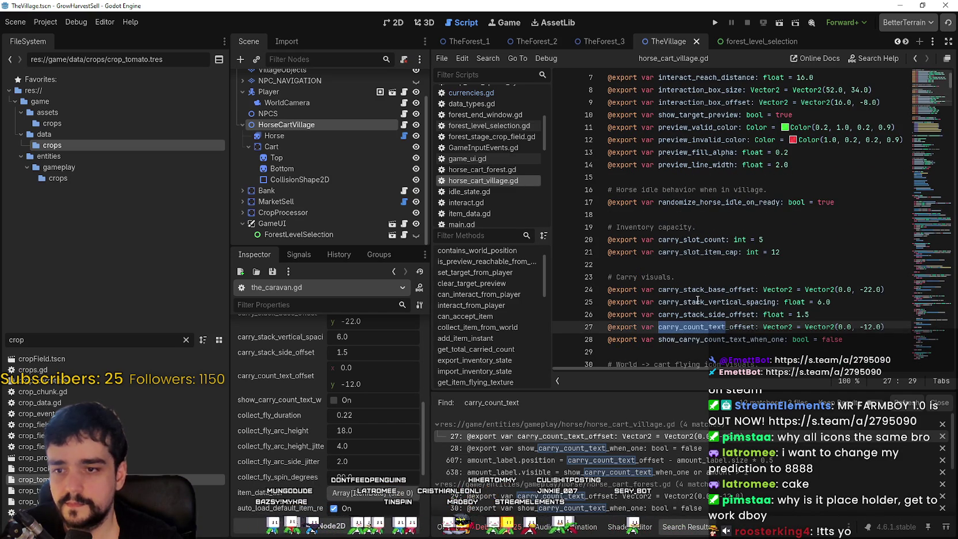
Step: Scroll the search results and open the player.gd match for carry_count_text
scroll(668, 300, down, 2)
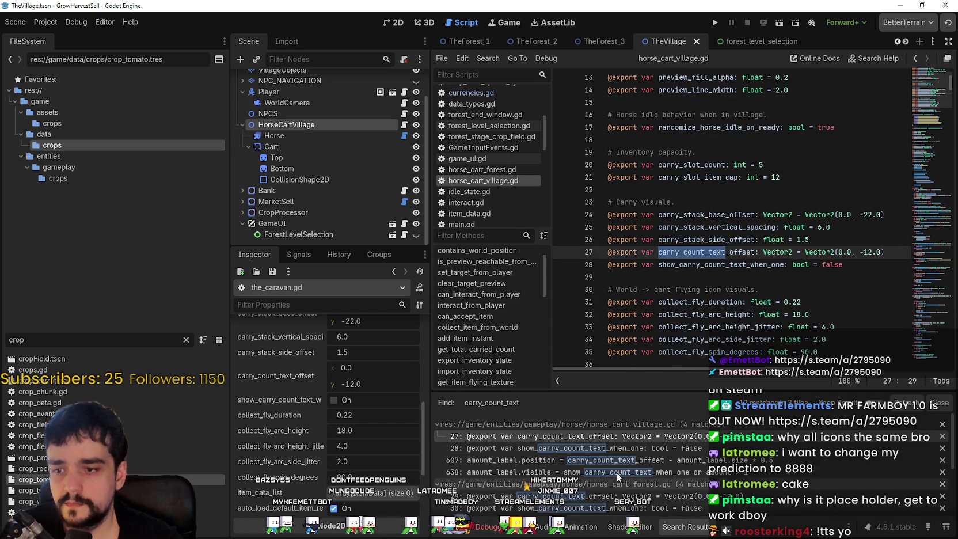
scroll(628, 474, down, 2)
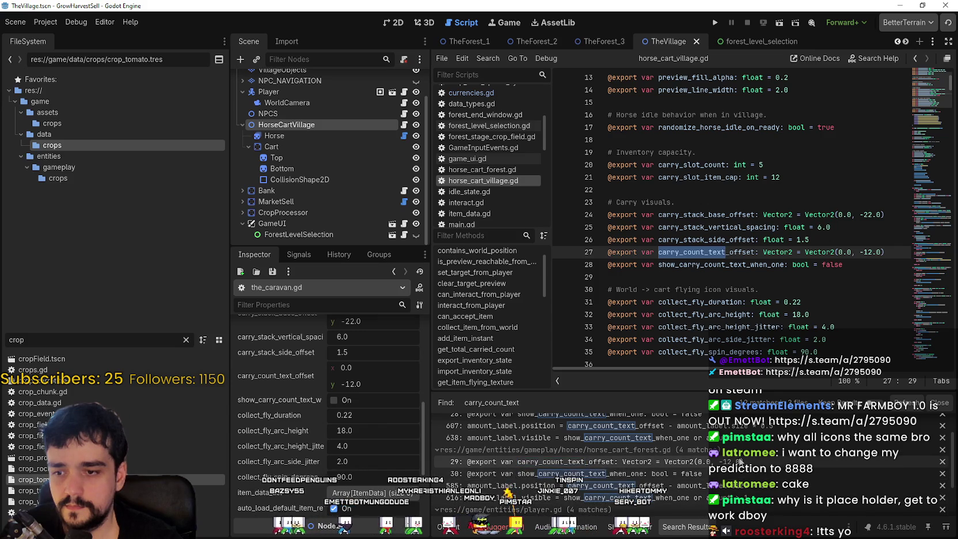
scroll(794, 488, down, 1)
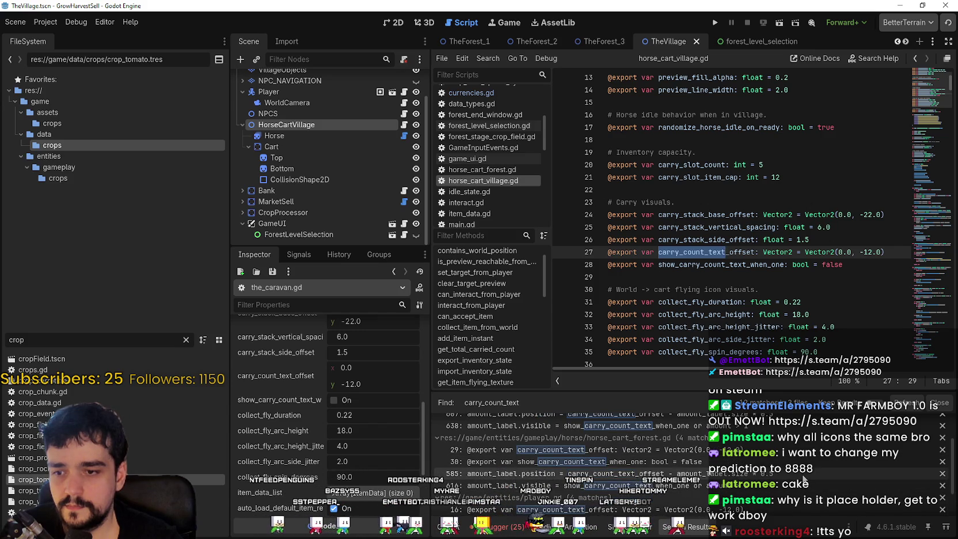
scroll(701, 497, down, 2)
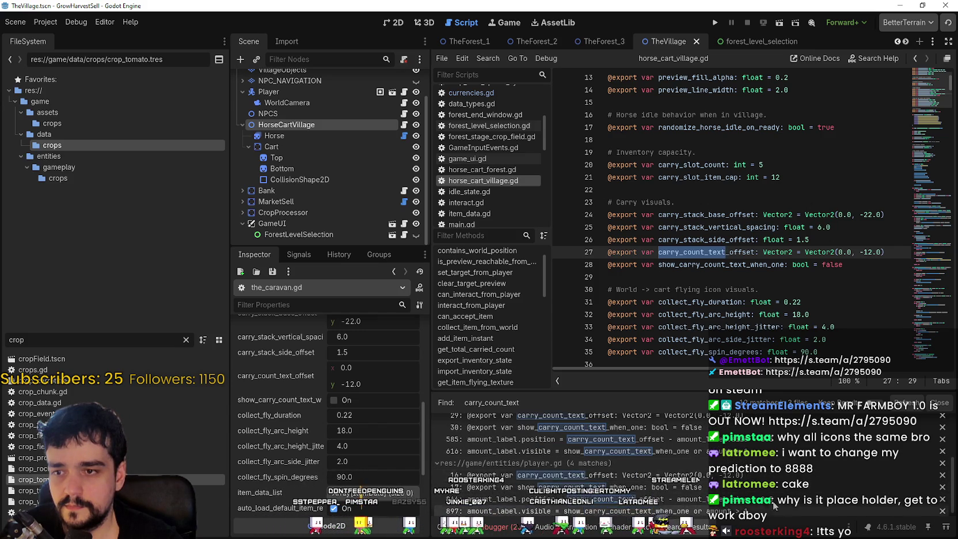
scroll(747, 476, down, 1)
click(743, 481)
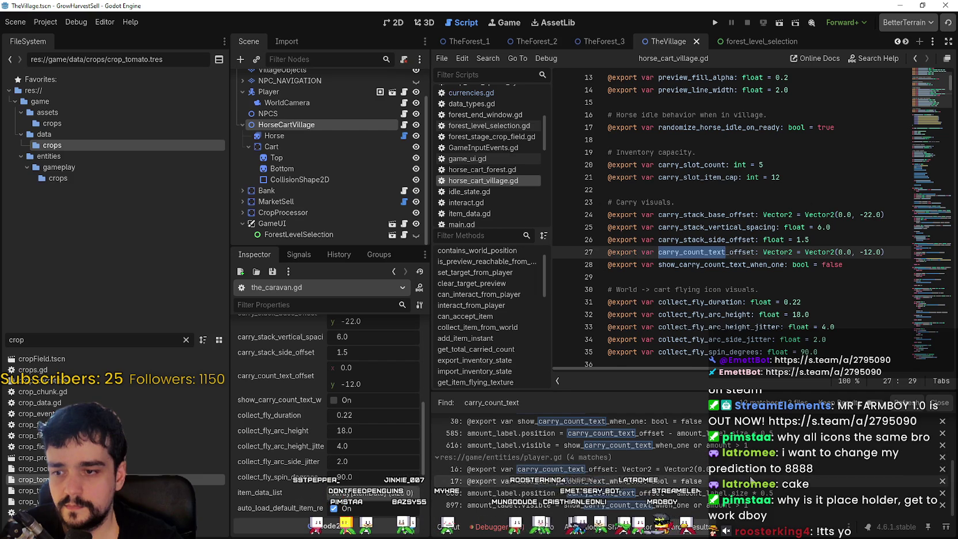
Step: Go back to the carry_count_text_offset line in horse_cart_village.gd
scroll(742, 305, up, 3)
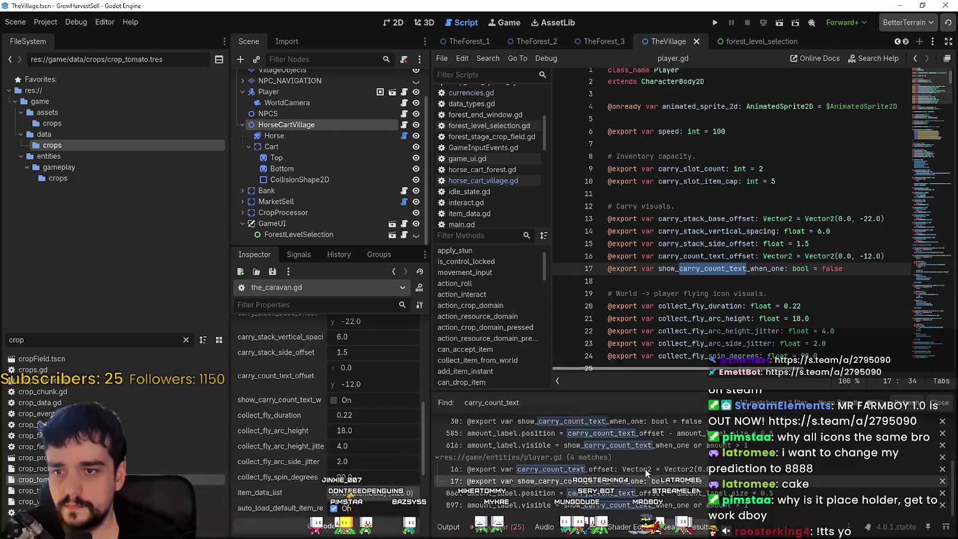
scroll(676, 424, up, 2)
scroll(708, 455, up, 1)
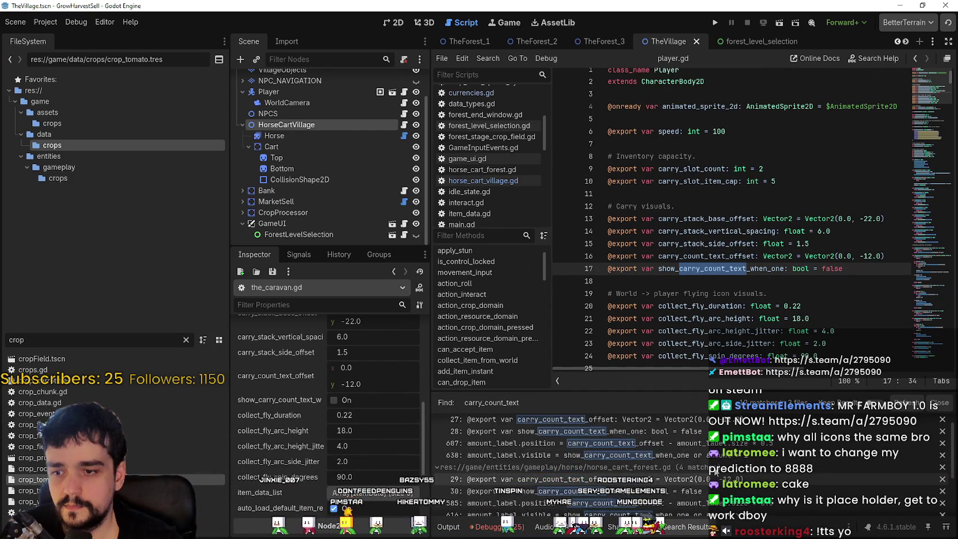
click(700, 436)
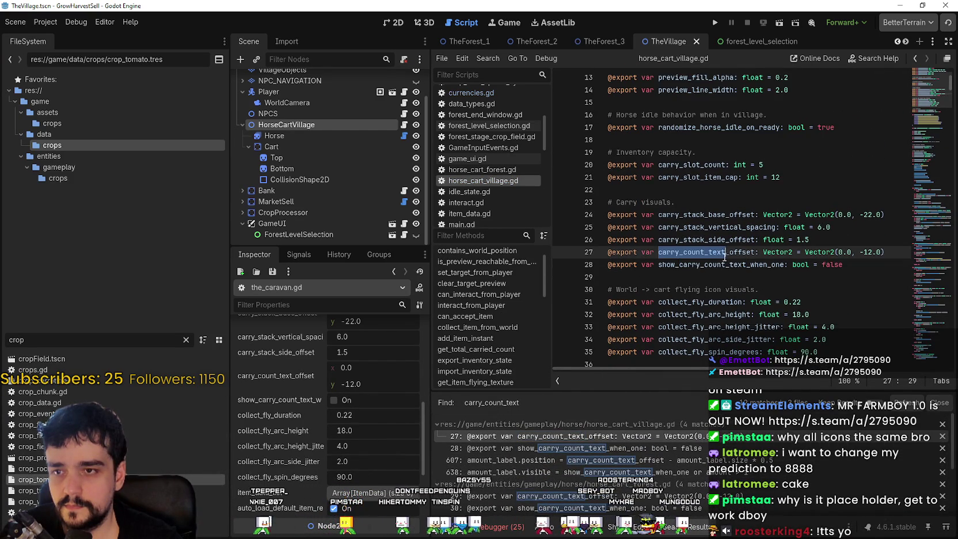
scroll(718, 264, up, 4)
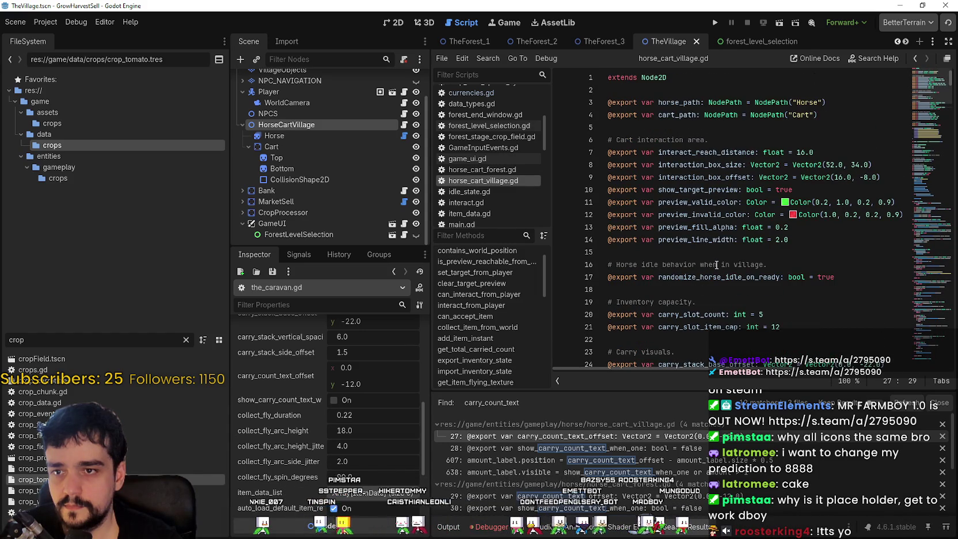
scroll(715, 265, down, 4)
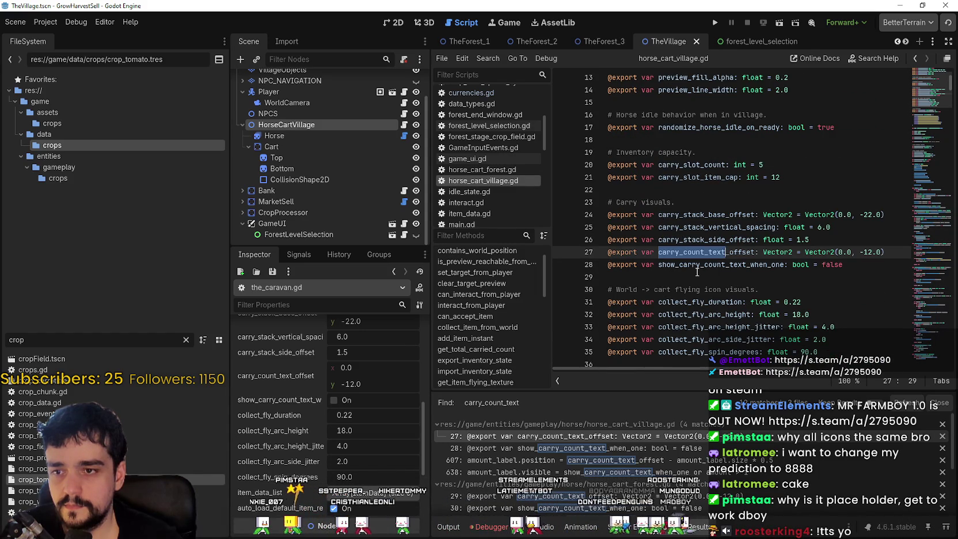
click(696, 252)
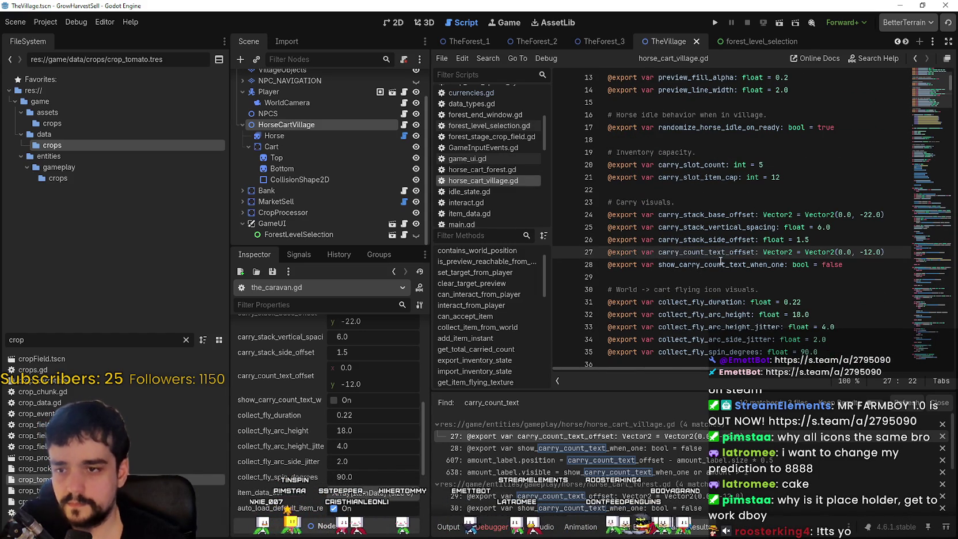
Step: Search the file for carry_count_text and step through matches to line 607
key(ctrl+f)
key(ctrl+v)
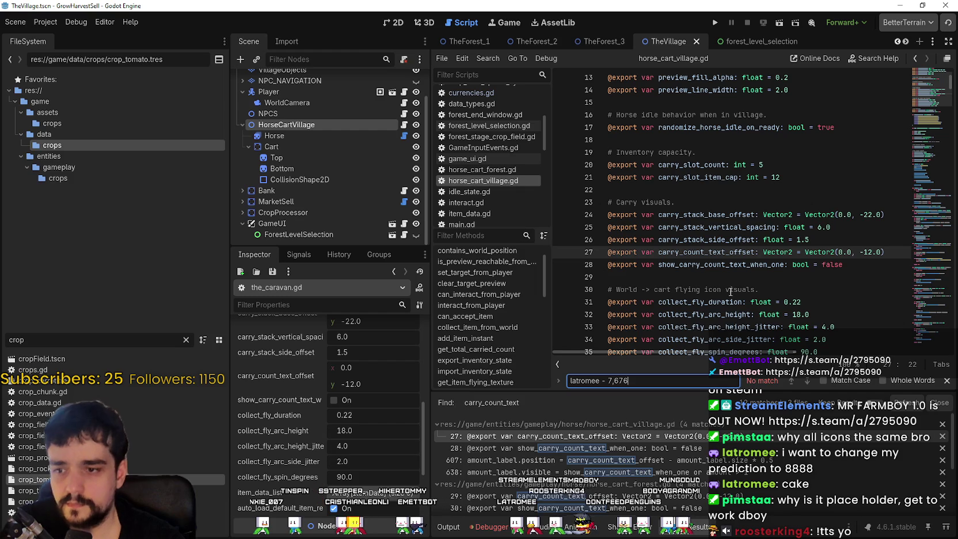
key(ctrl+a)
key(BackSpace)
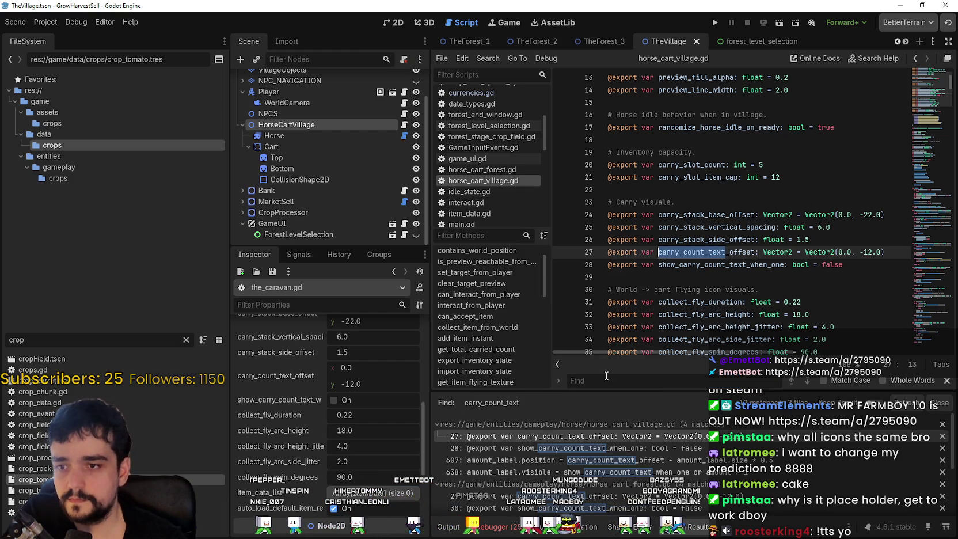
text(carry_count_text)
click(807, 382)
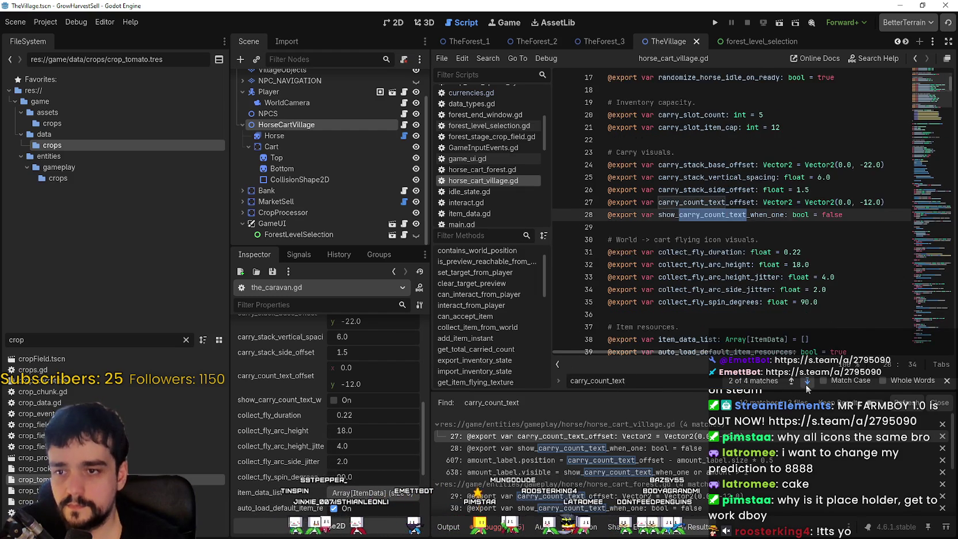
click(807, 381)
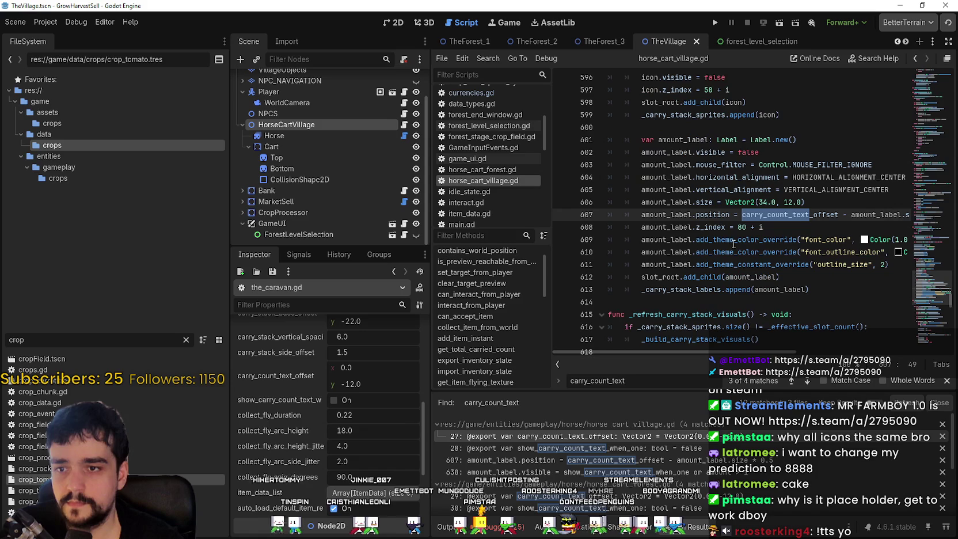
Step: Widen the script editor and the scene tree and inspector panels by dragging the dock splitters
drag(430, 259, 364, 228)
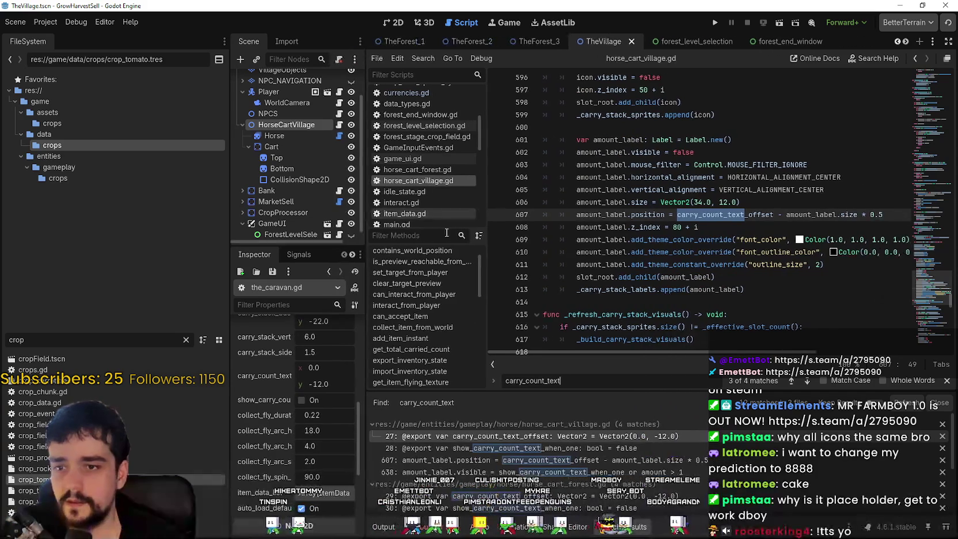
click(748, 239)
mouse_move(724, 352)
mouse_down()
mouse_move(800, 351)
mouse_move(704, 352)
mouse_move(718, 351)
mouse_up()
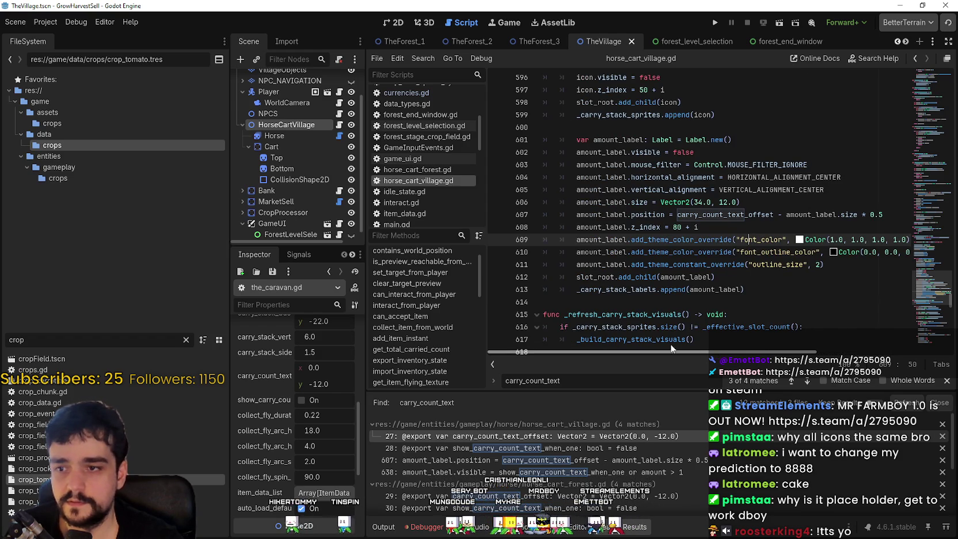
mouse_move(228, 234)
mouse_down()
mouse_move(73, 234)
mouse_move(163, 234)
mouse_up()
scroll(614, 238, up, 3)
scroll(614, 238, up, 2)
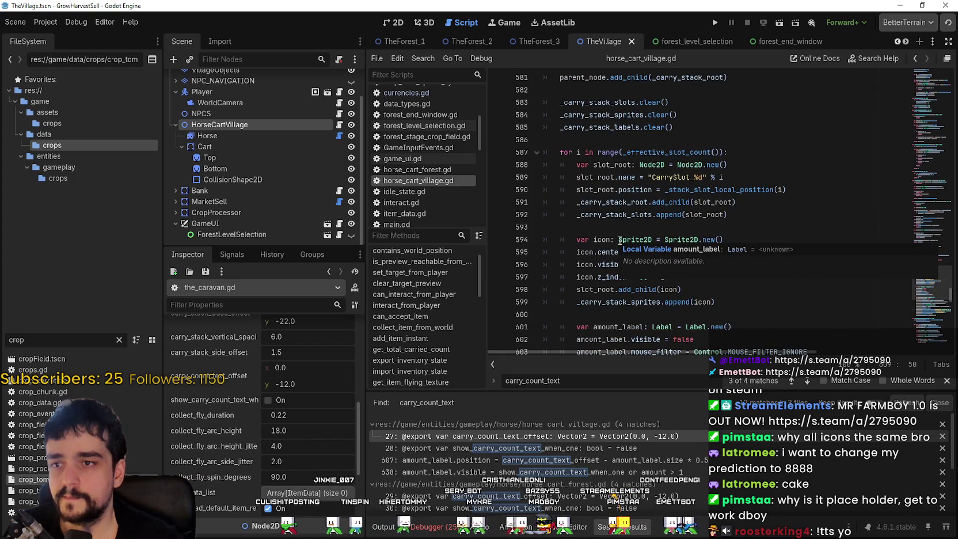
scroll(722, 211, down, 4)
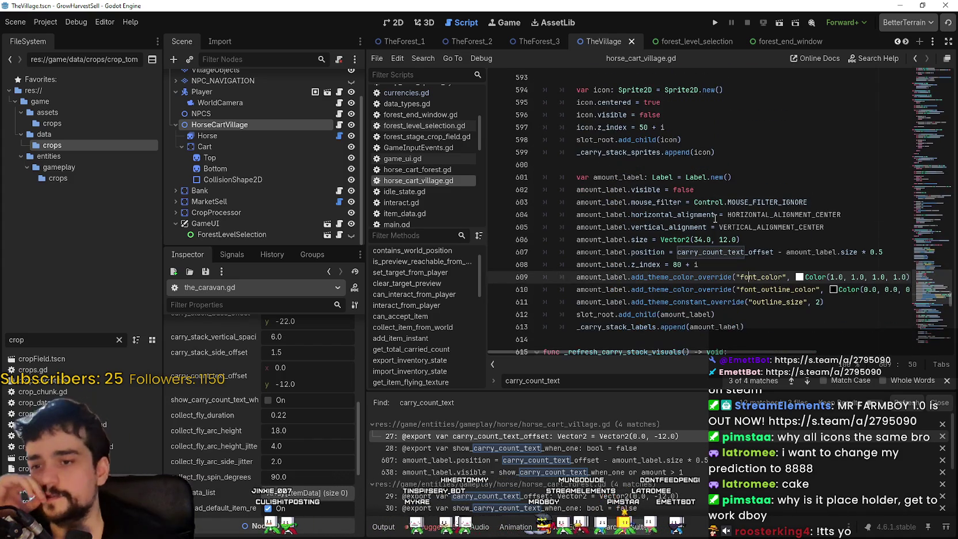
Step: Close the in-file search bar and scroll to the amount_label code
click(948, 381)
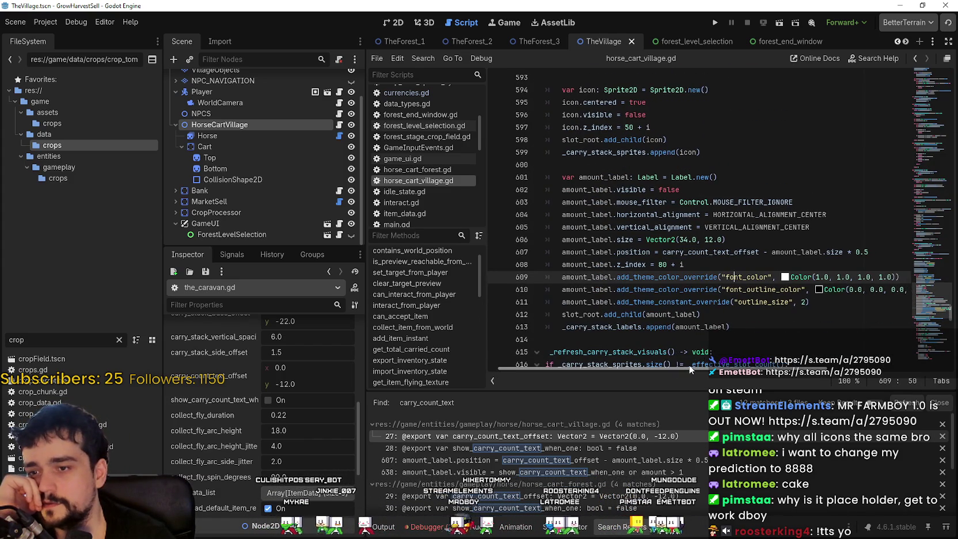
scroll(673, 326, up, 2)
scroll(673, 326, up, 5)
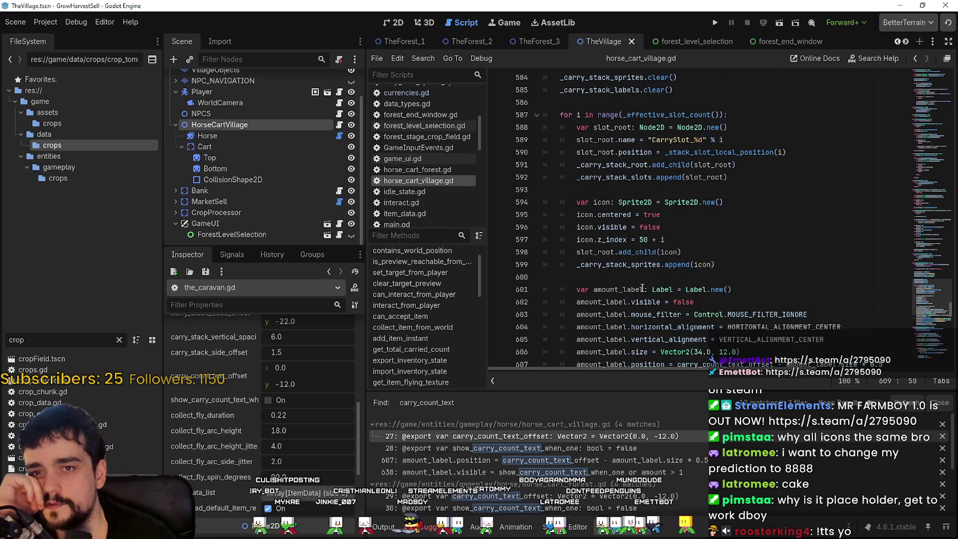
scroll(642, 288, up, 2)
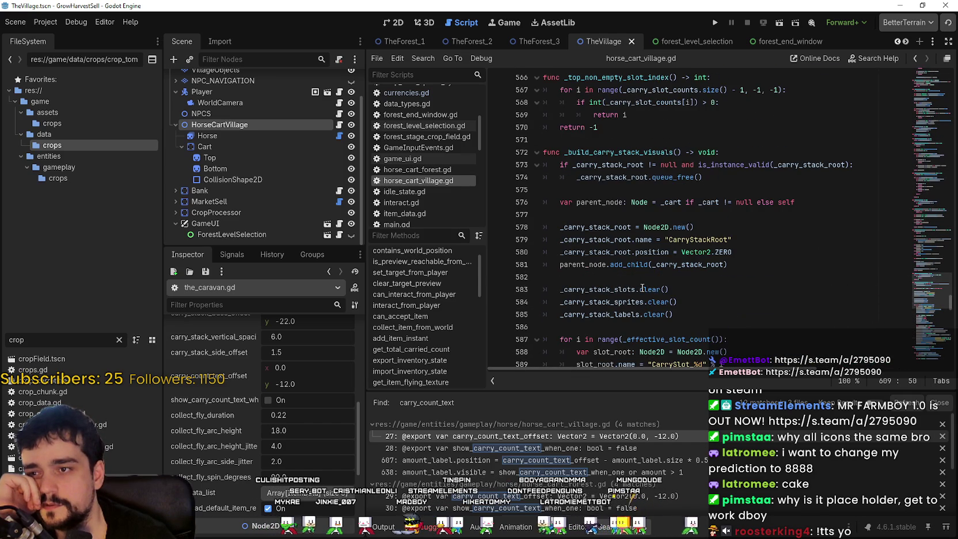
scroll(642, 288, down, 6)
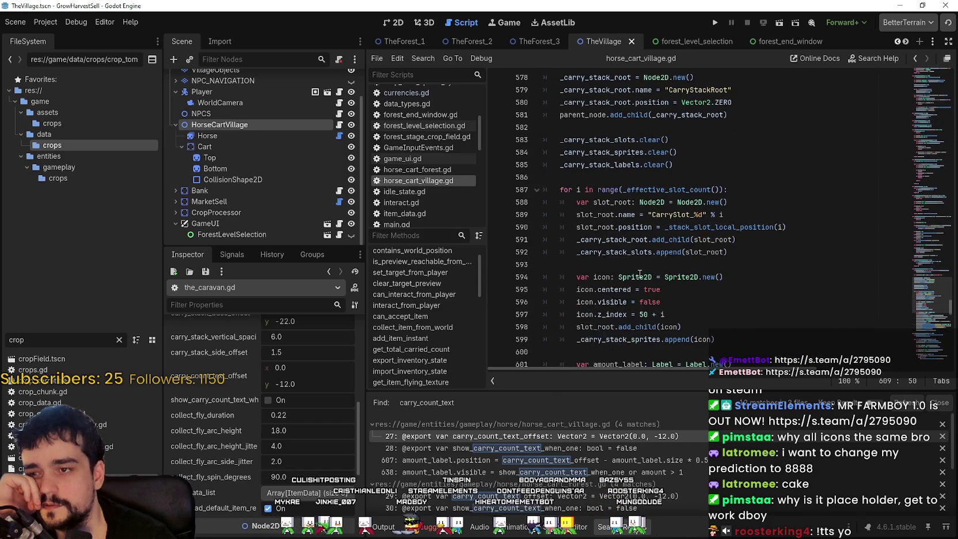
scroll(640, 274, up, 2)
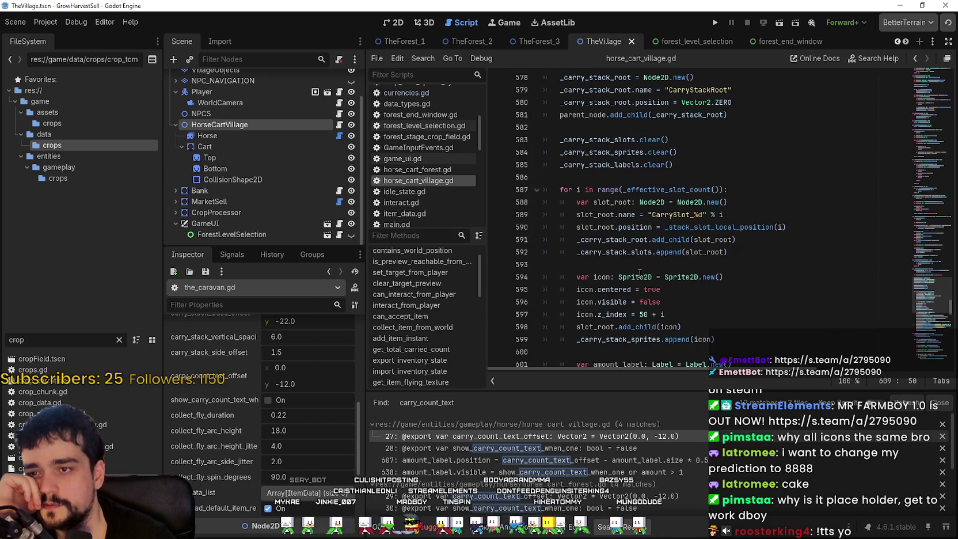
scroll(640, 274, down, 5)
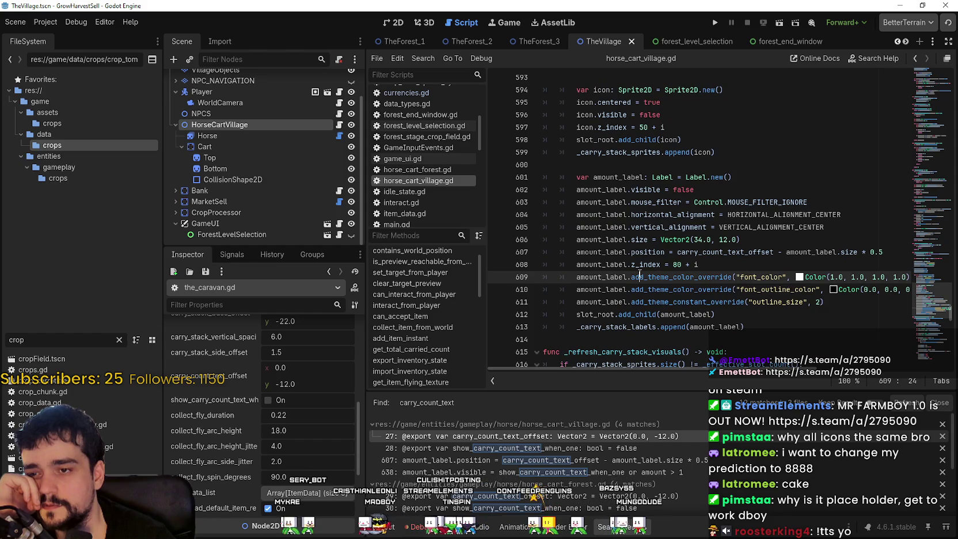
Step: Select the amount_label setup block, lines 601–613, and widen the script editor further
double_click(591, 276)
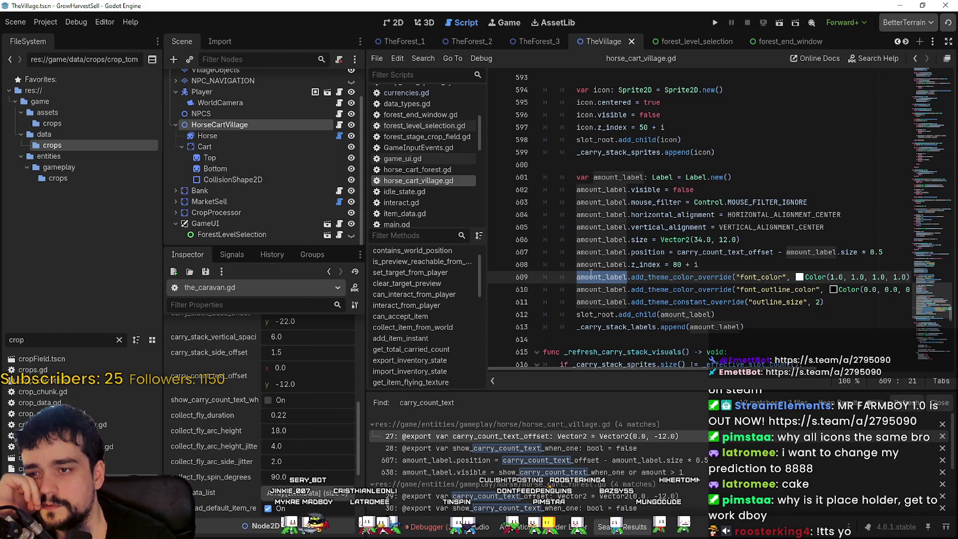
drag(719, 165, 684, 177)
drag(560, 177, 755, 179)
mouse_move(763, 331)
mouse_down()
mouse_move(553, 214)
mouse_move(529, 180)
mouse_up()
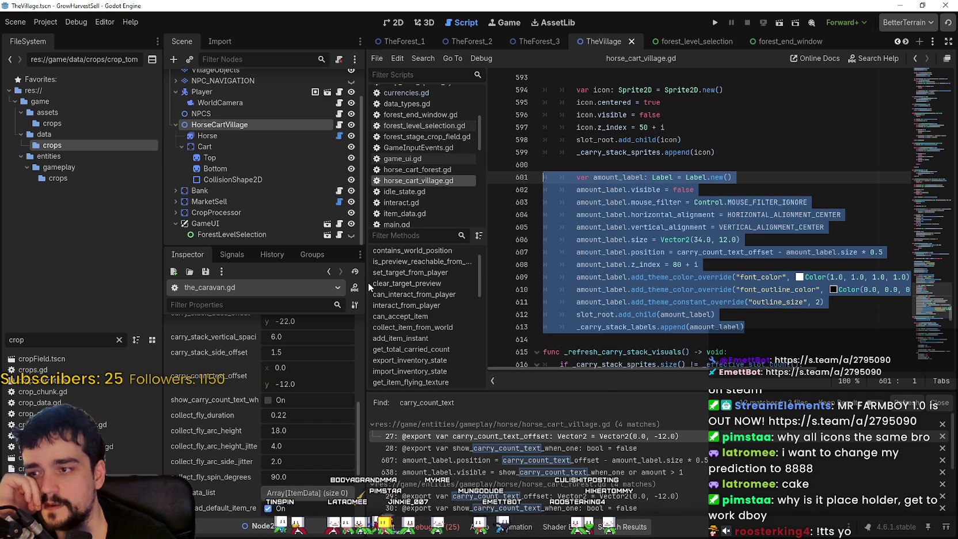
drag(367, 282, 328, 282)
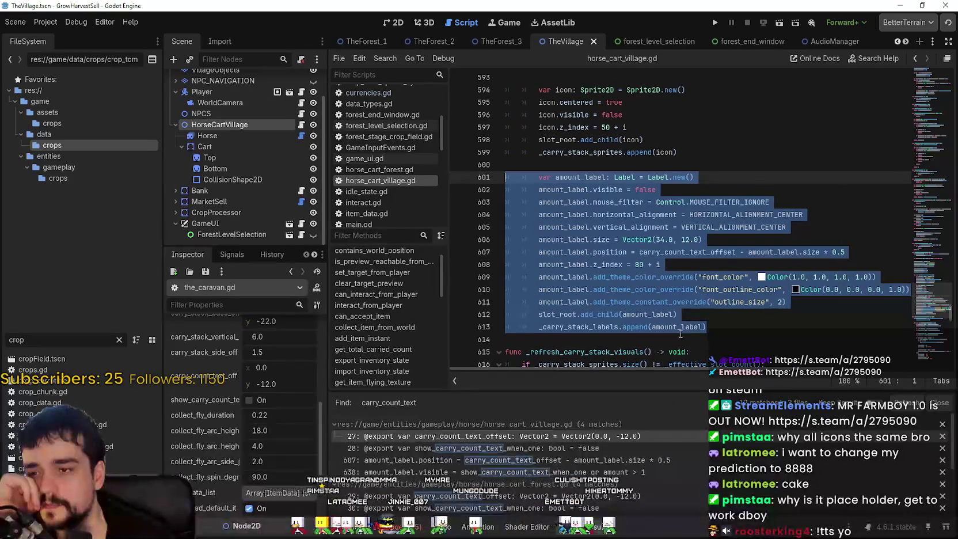
Step: Inspect the amount_label code by selecting label setup lines 605–612, then the outline and add_child lines 610–612
click(717, 327)
scroll(714, 323, up, 5)
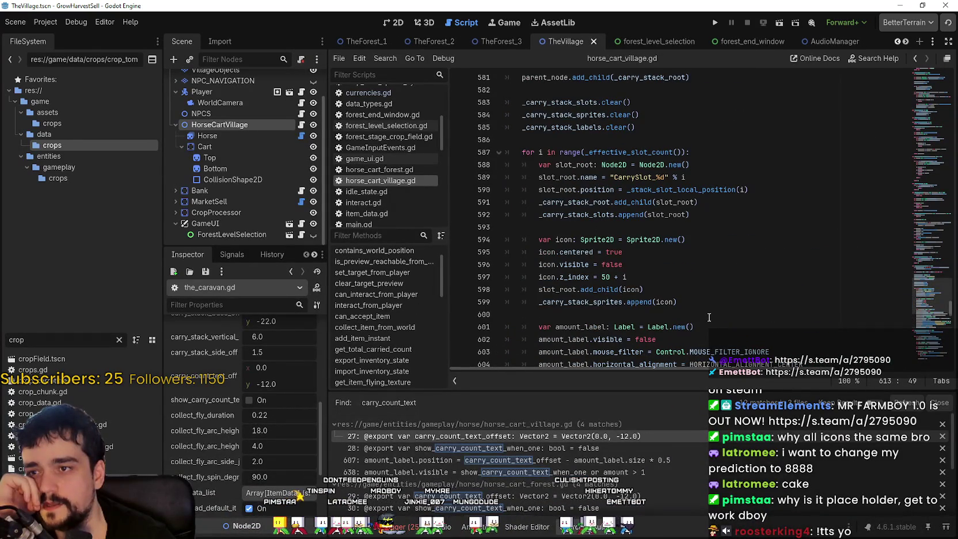
scroll(707, 315, up, 5)
scroll(705, 311, down, 8)
scroll(705, 310, down, 2)
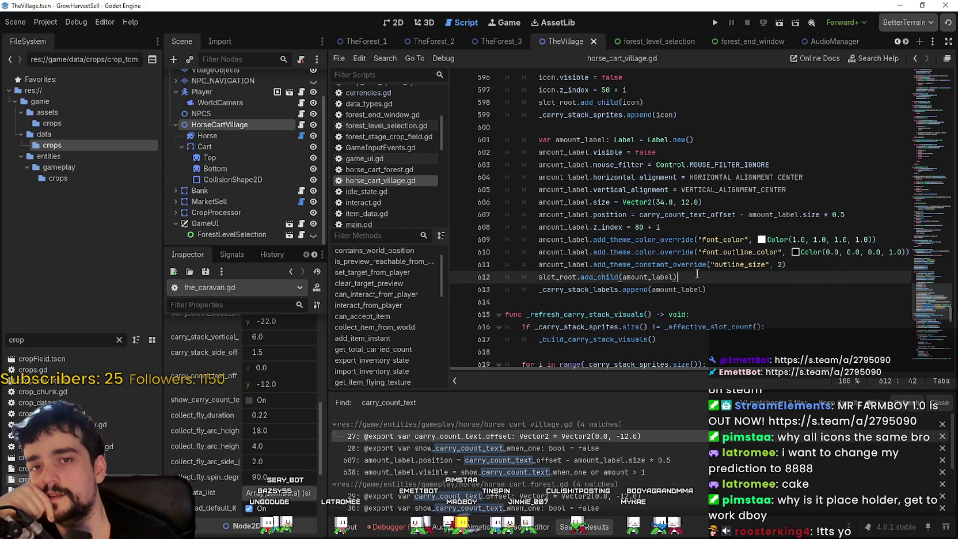
drag(704, 276, 540, 190)
click(750, 304)
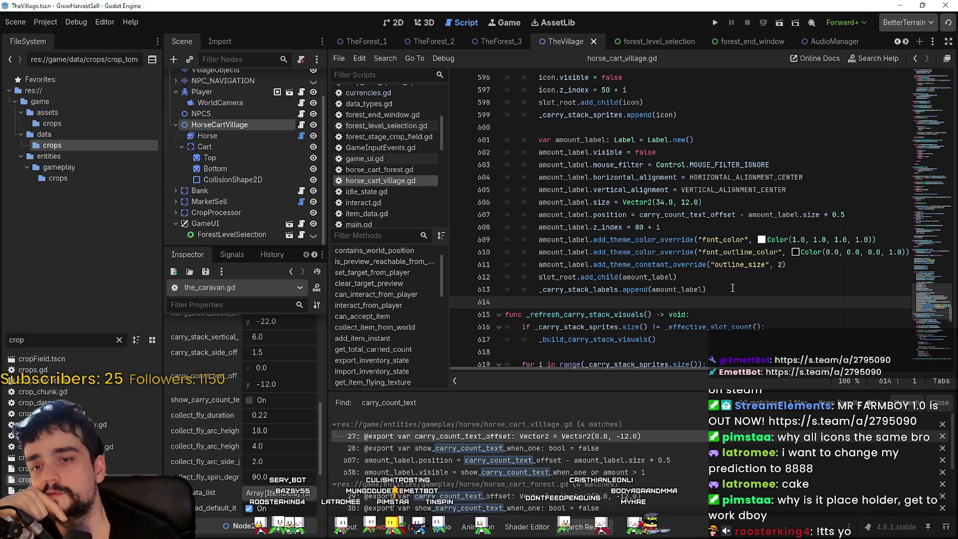
mouse_move(727, 291)
mouse_down()
mouse_move(507, 86)
mouse_move(507, 190)
mouse_move(507, 128)
mouse_up()
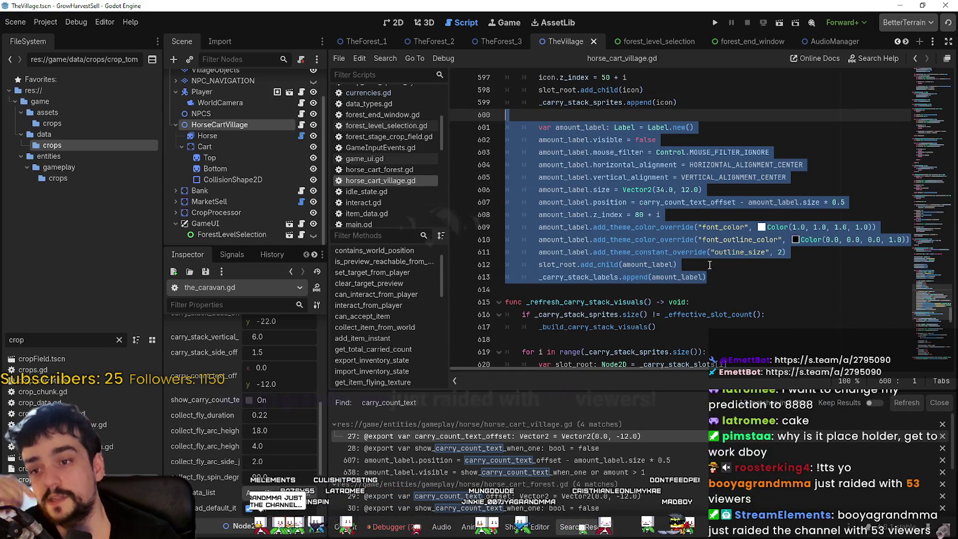
drag(714, 264, 538, 226)
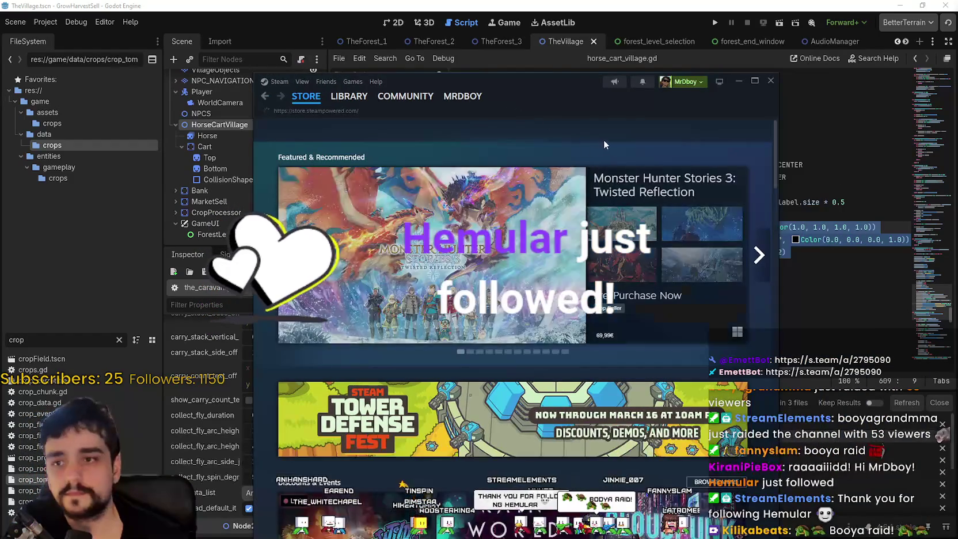
Step: Search the Steam store for 'alpine', open the Alpine Lake page, and move the window up-right
click(601, 128)
text(p)
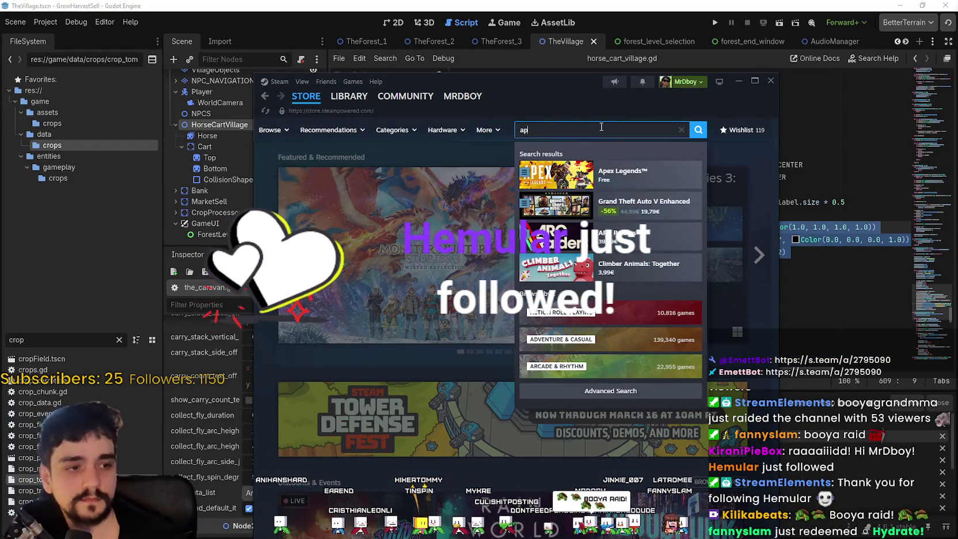
text(l)
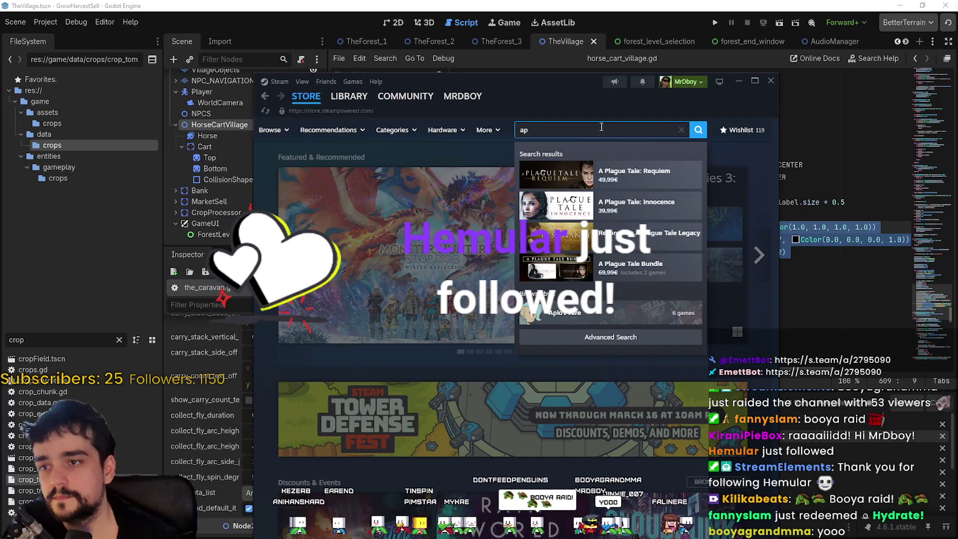
key(BackSpace)
key(BackSpace)
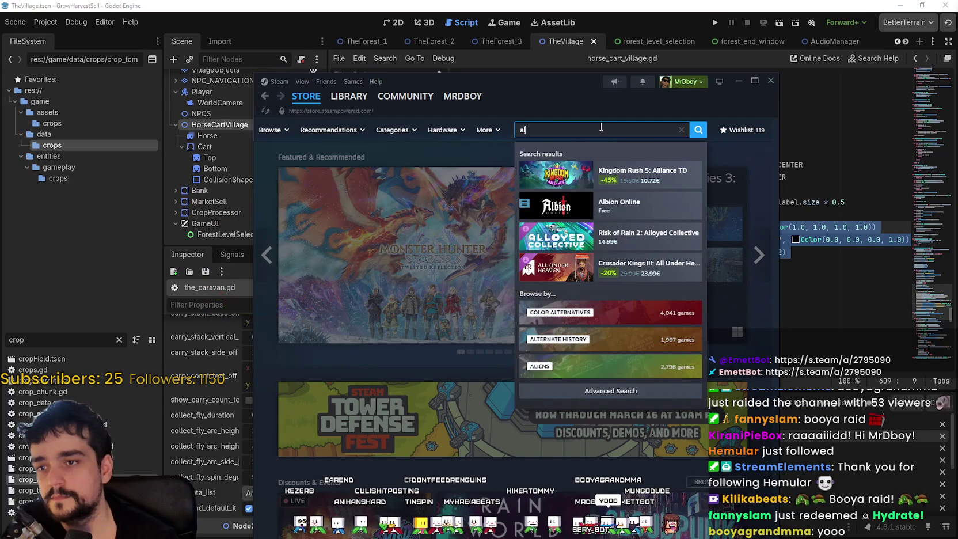
text(lp)
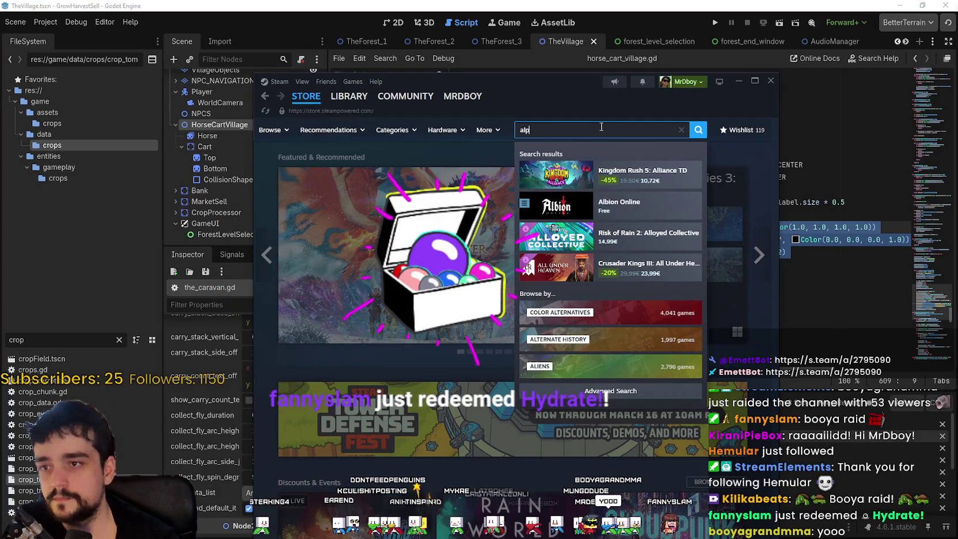
text(ine la)
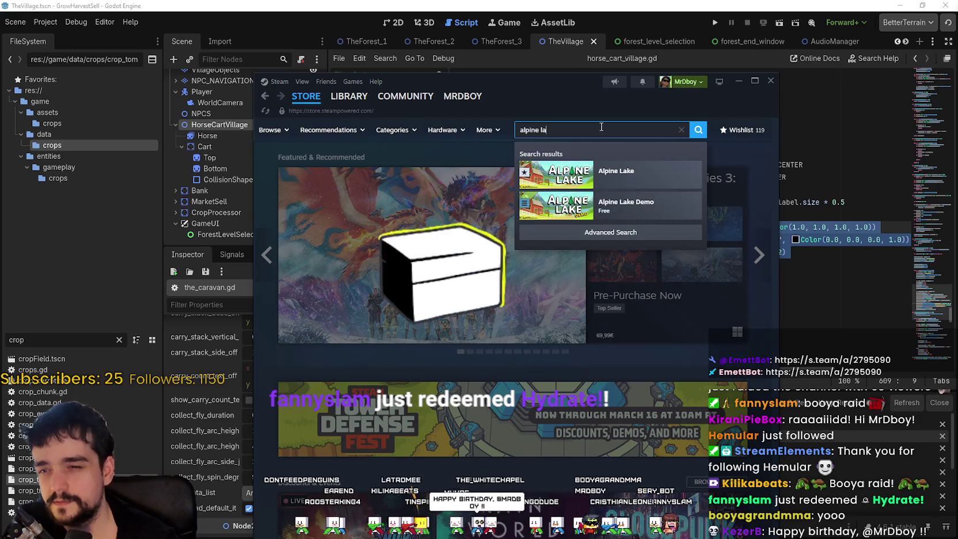
click(611, 173)
drag(552, 100, 637, 64)
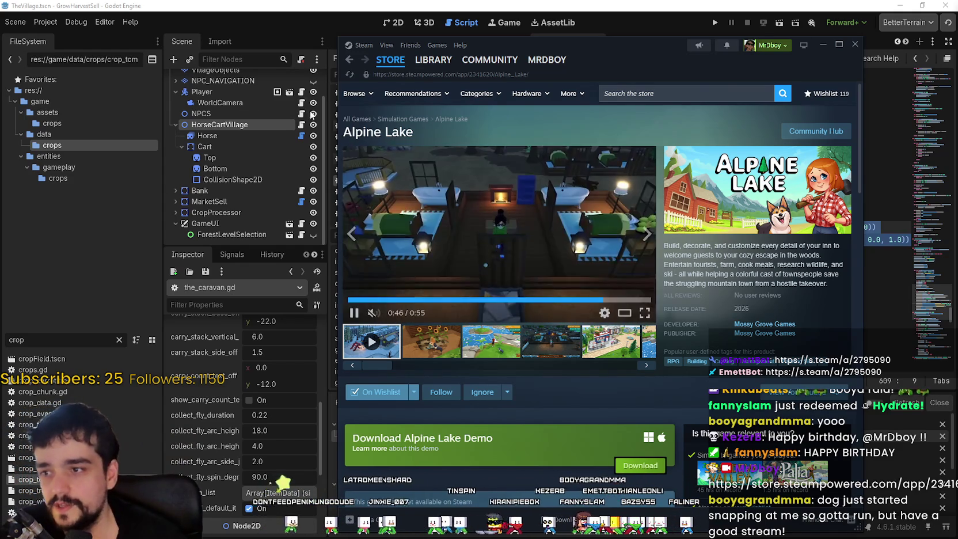
double_click(372, 132)
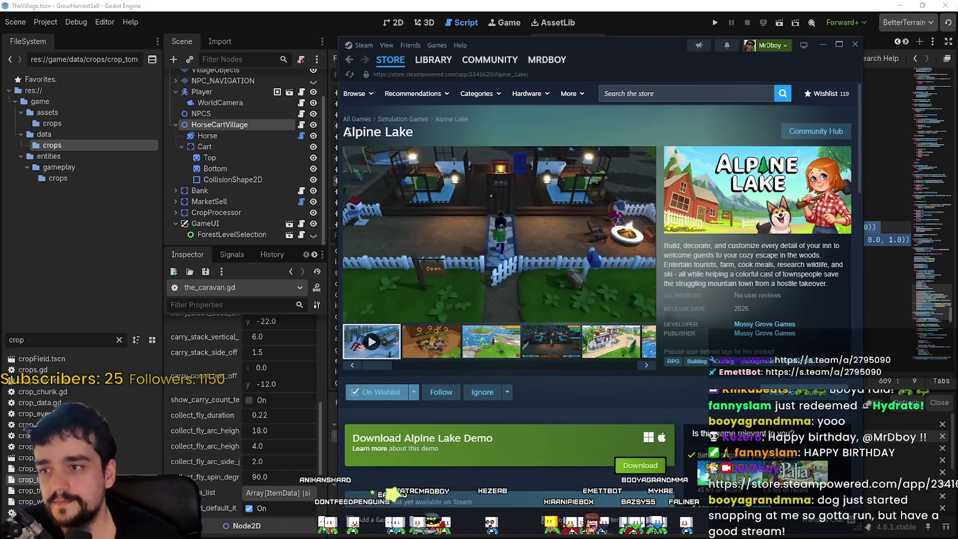
scroll(533, 375, down, 5)
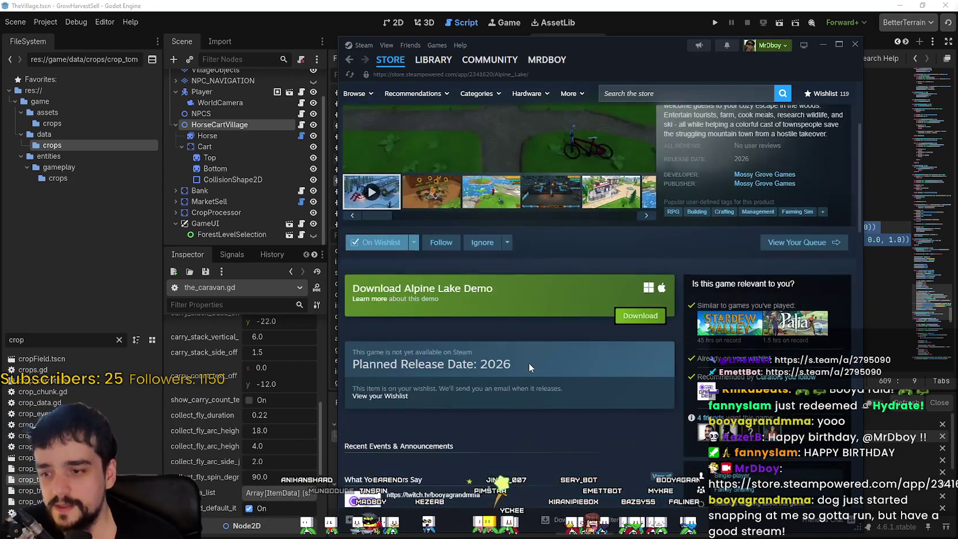
scroll(528, 361, down, 2)
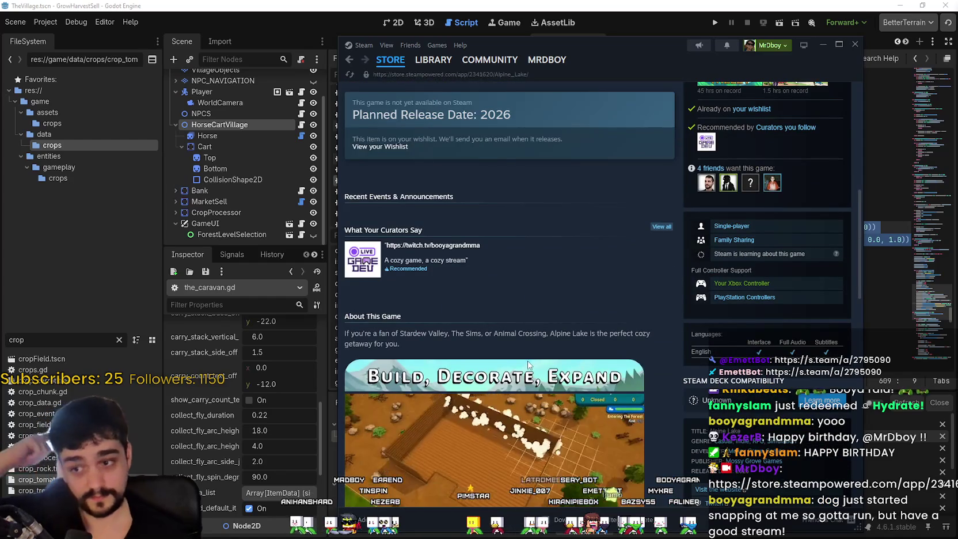
scroll(567, 322, down, 3)
scroll(554, 345, up, 2)
scroll(536, 397, up, 5)
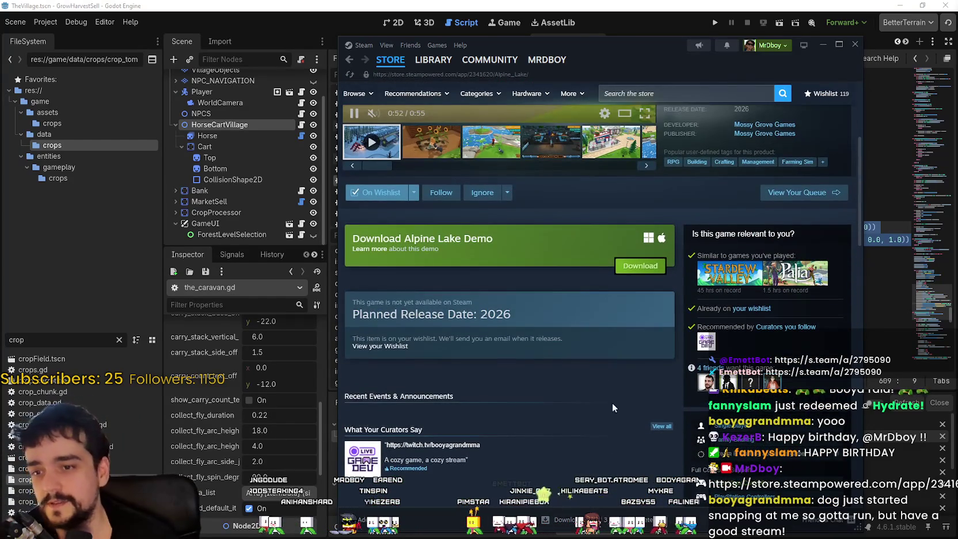
scroll(529, 371, up, 4)
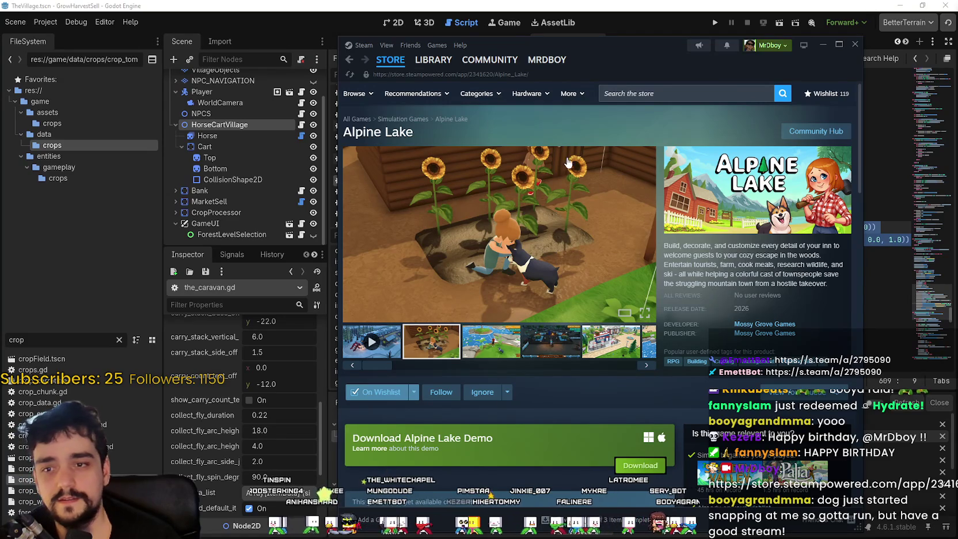
right_click(580, 133)
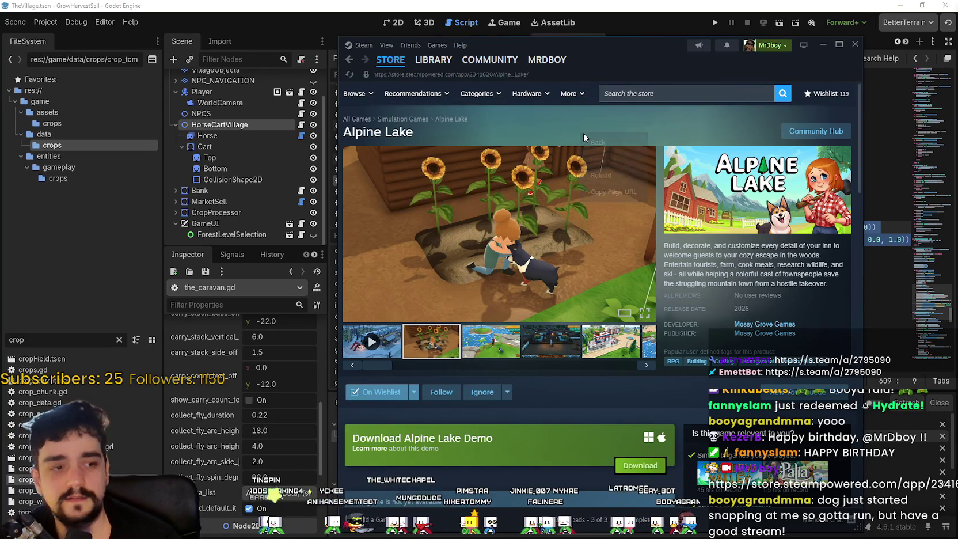
click(702, 305)
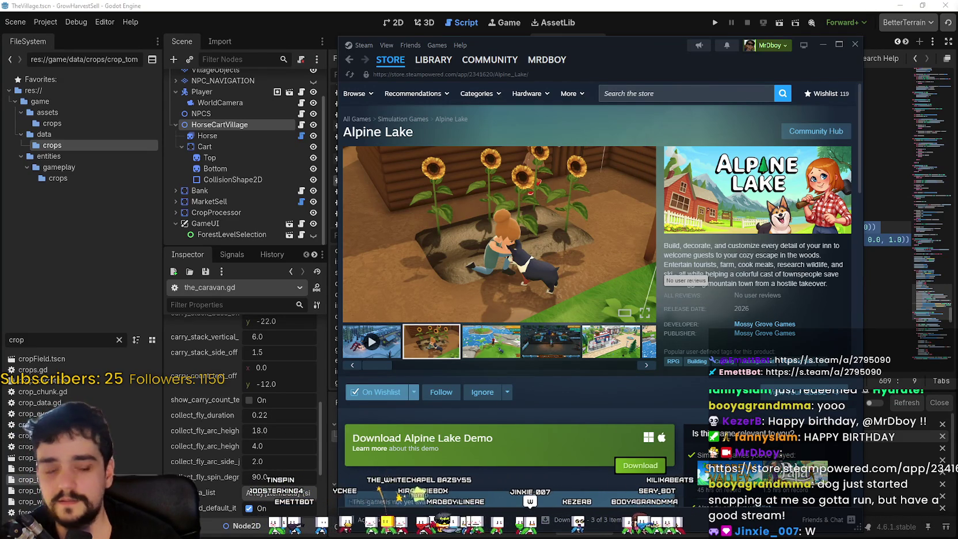
click(373, 344)
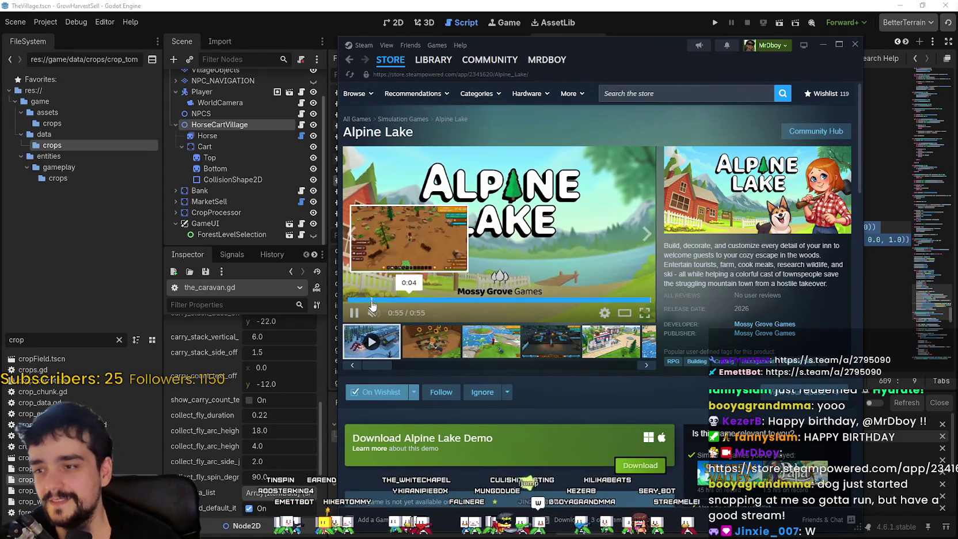
click(374, 304)
click(844, 146)
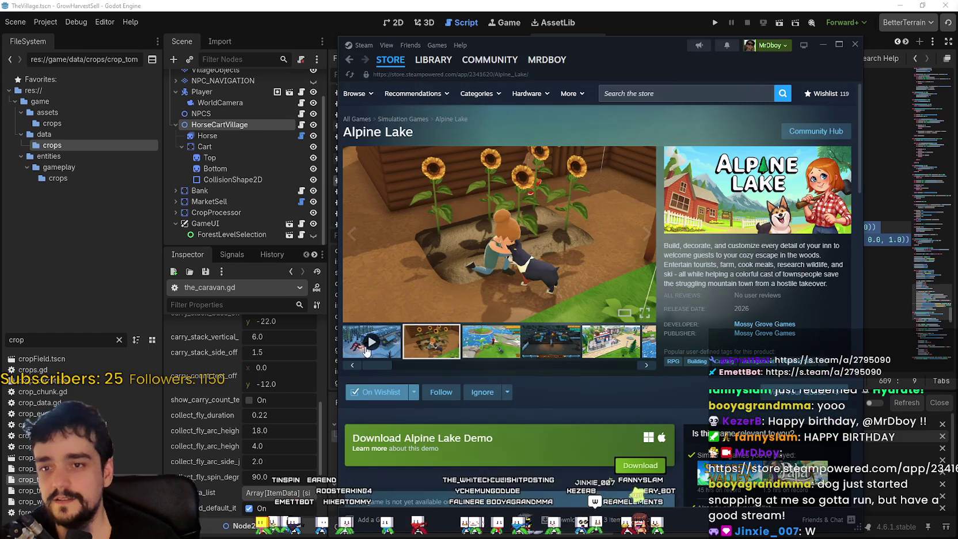
click(362, 344)
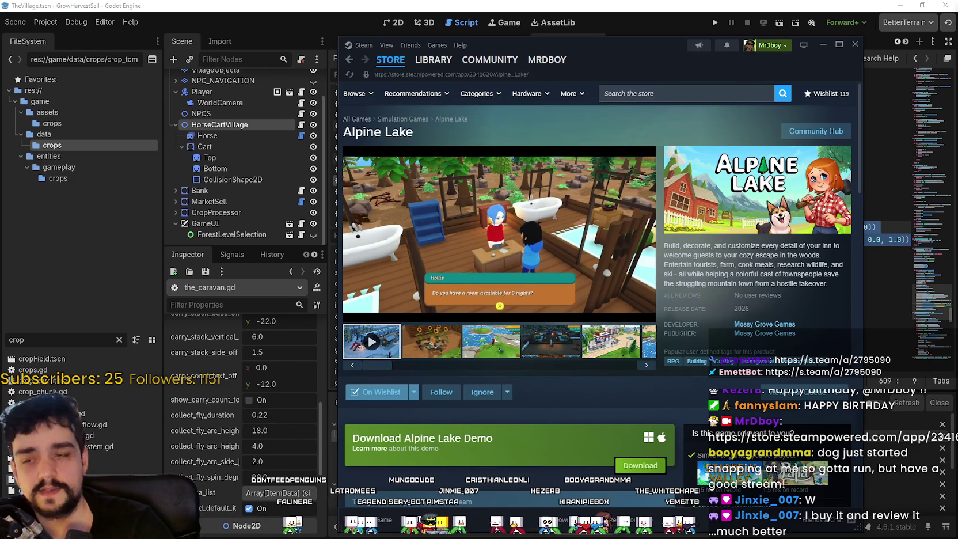
Step: Step through the Alpine Lake screenshots past the town, butterfly and snowy cabin scenes
click(443, 343)
click(490, 345)
click(552, 346)
click(610, 346)
click(653, 346)
click(649, 347)
click(647, 349)
click(645, 350)
click(644, 349)
click(640, 347)
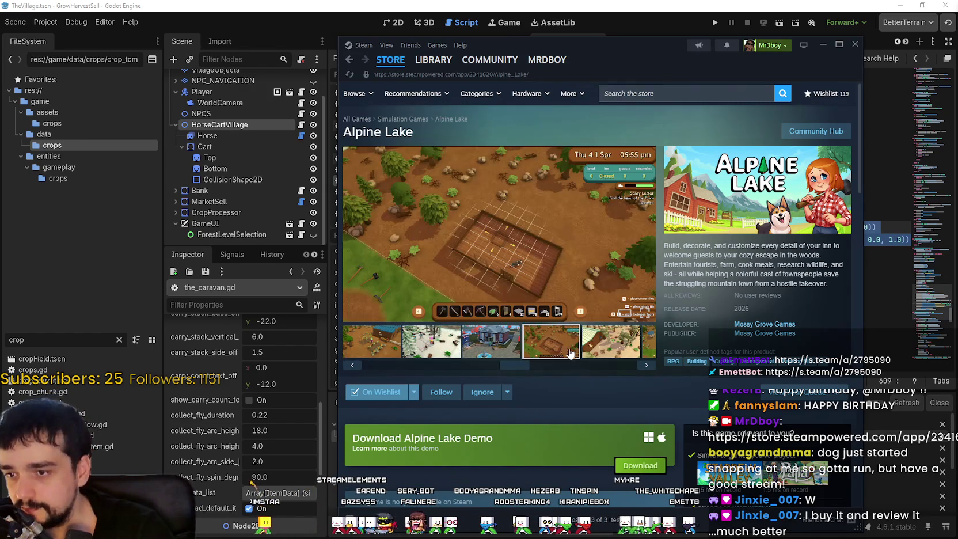
click(632, 343)
click(633, 344)
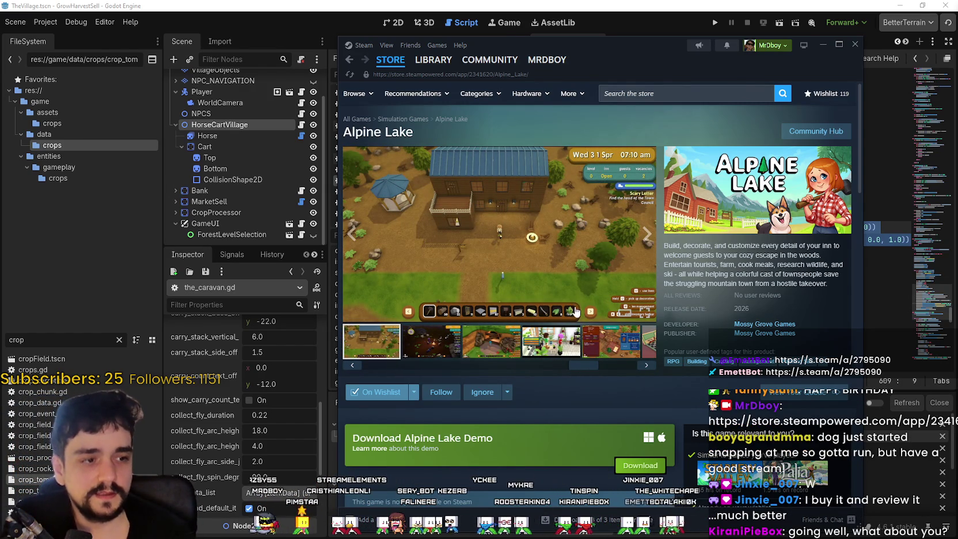
click(661, 96)
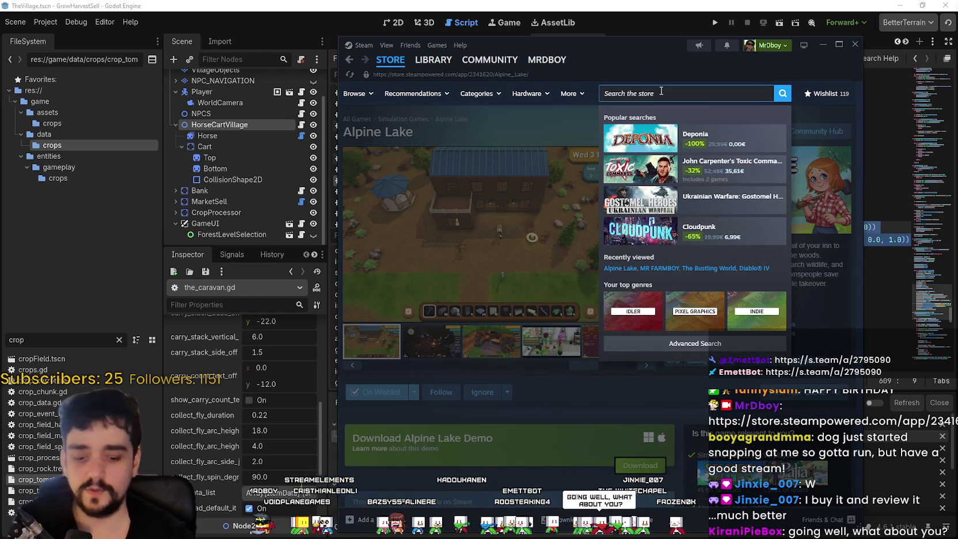
Step: Search 'MR FARMBOY', open the MR FARMBOY store page, and move the window up-right
text(MR FARMBOY)
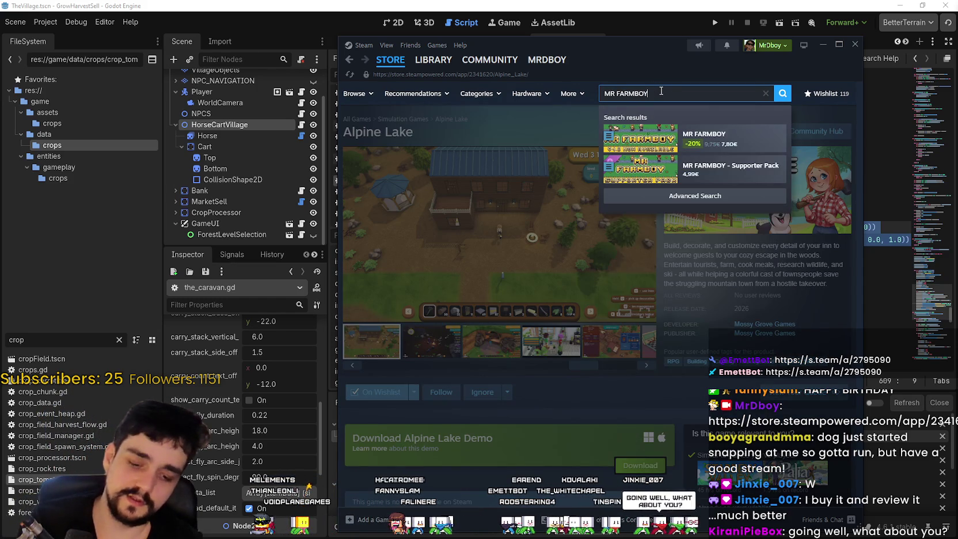
click(683, 136)
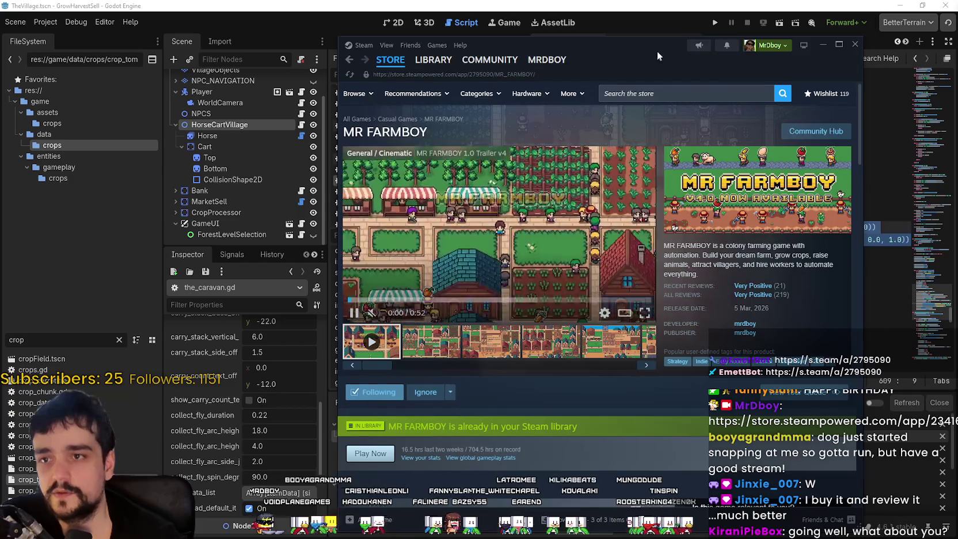
drag(656, 53, 673, 33)
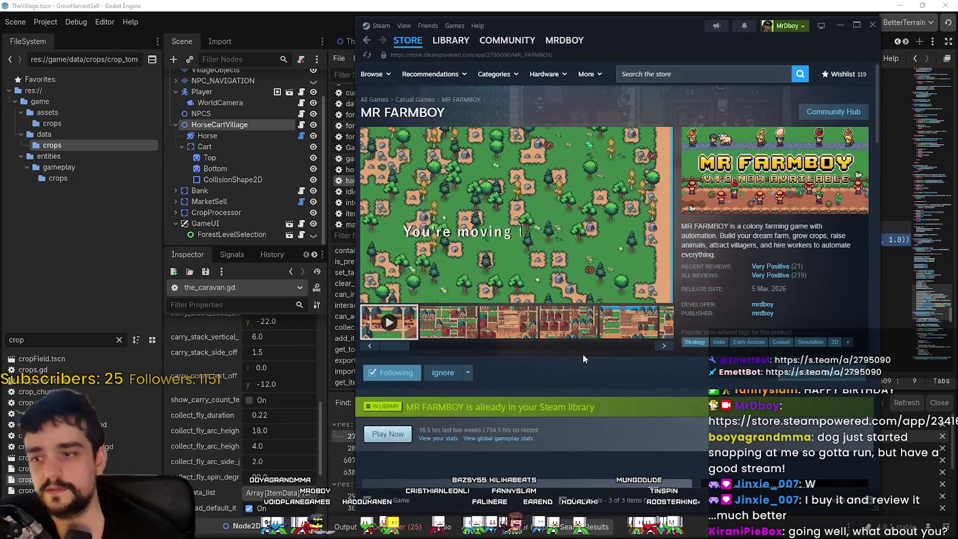
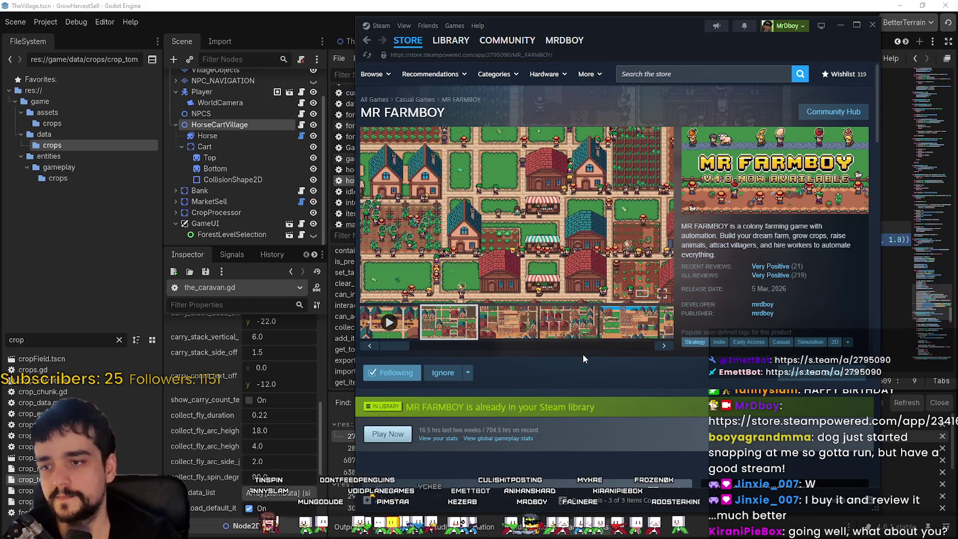
Step: Play the MR FARMBOY trailer and scroll through its store page
click(371, 333)
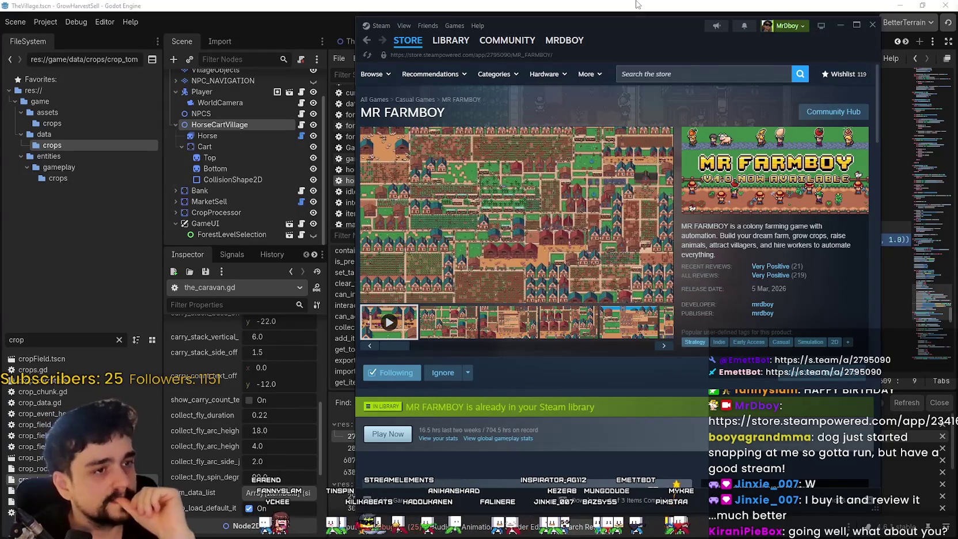
scroll(615, 277, down, 6)
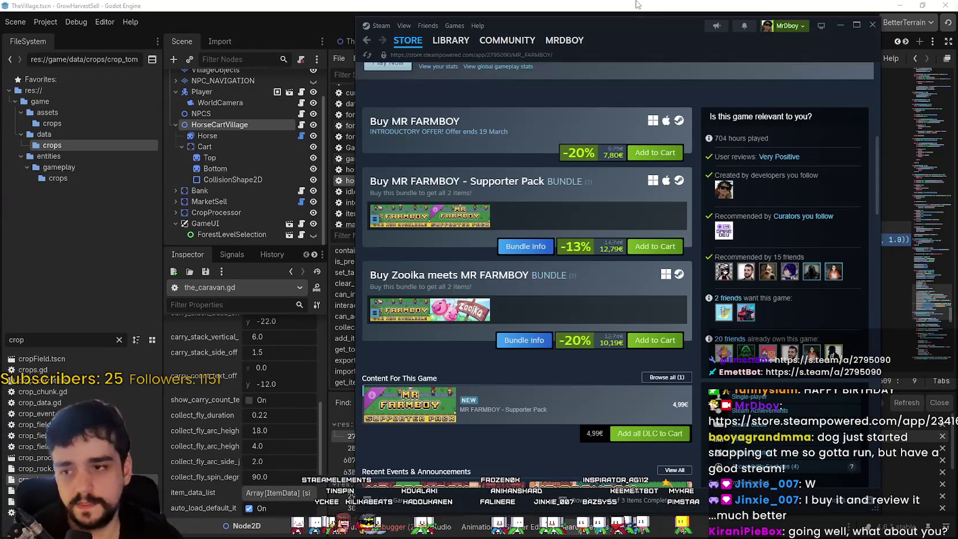
scroll(548, 241, up, 5)
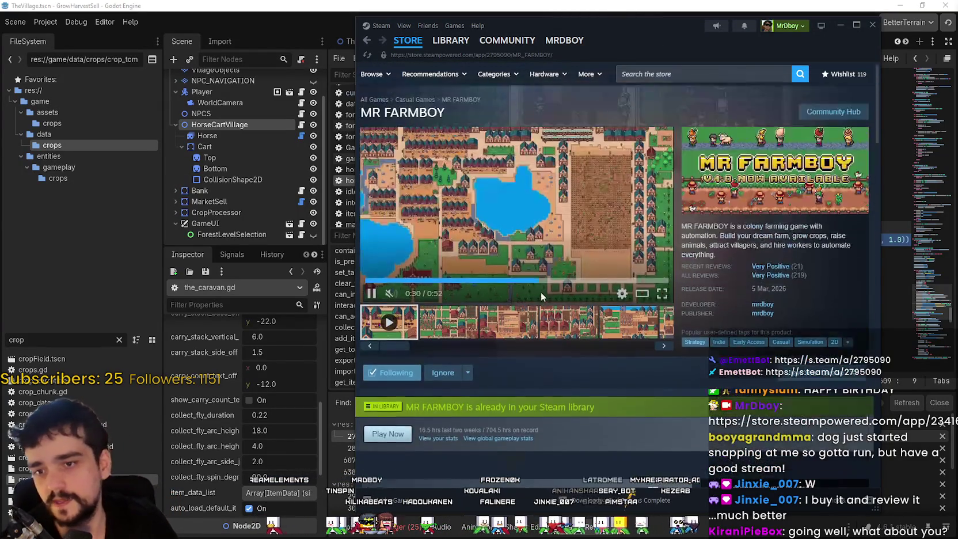
scroll(601, 456, down, 4)
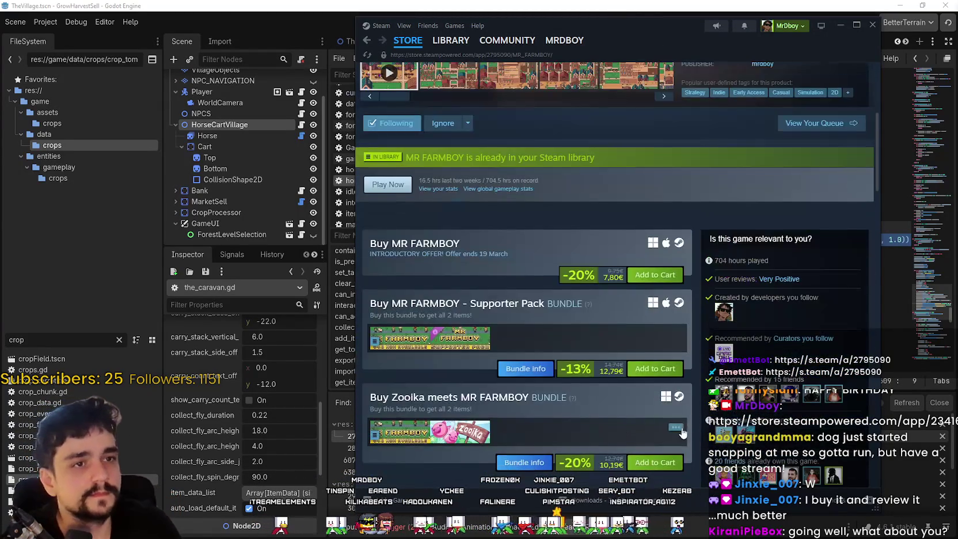
scroll(600, 456, up, 4)
scroll(608, 421, down, 9)
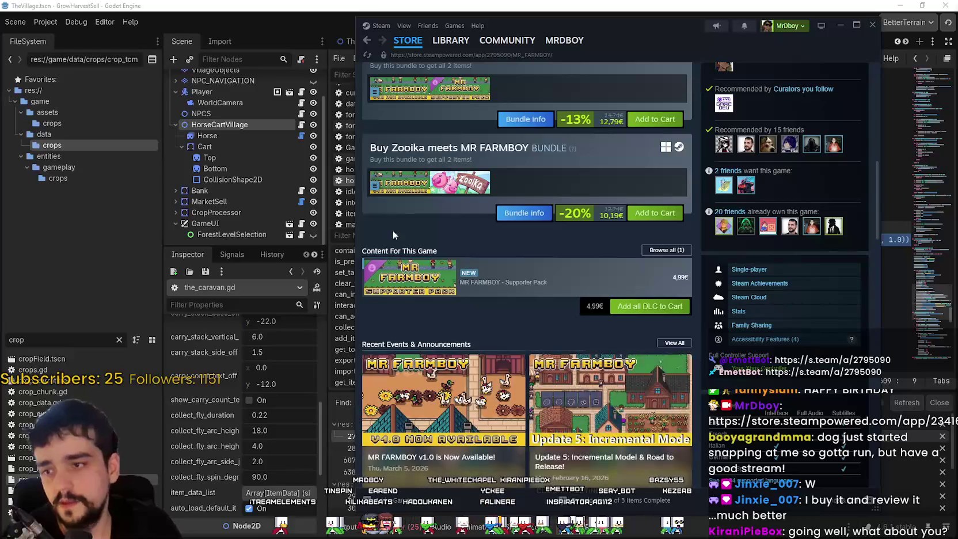
Step: Browse the Zooika store page from the bundle link
mouse_move(452, 182)
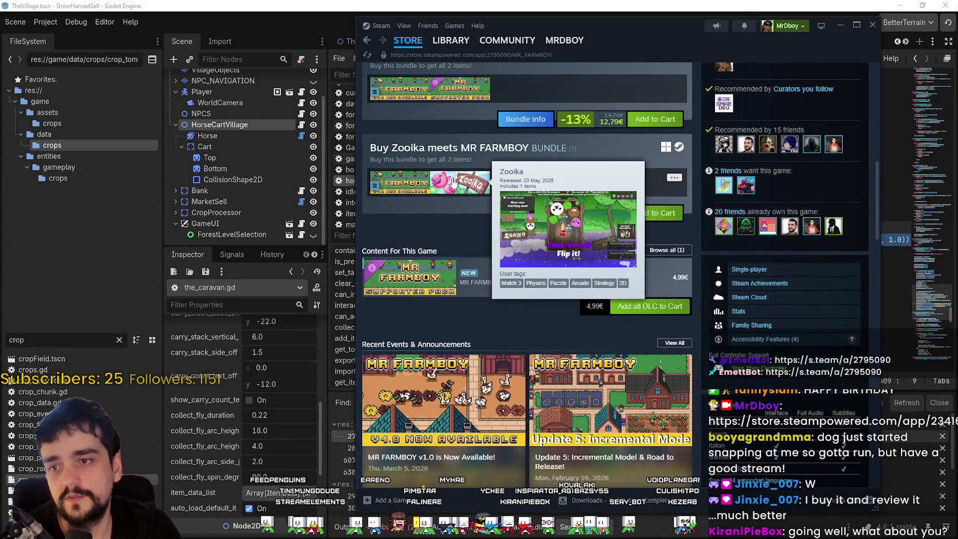
click(453, 182)
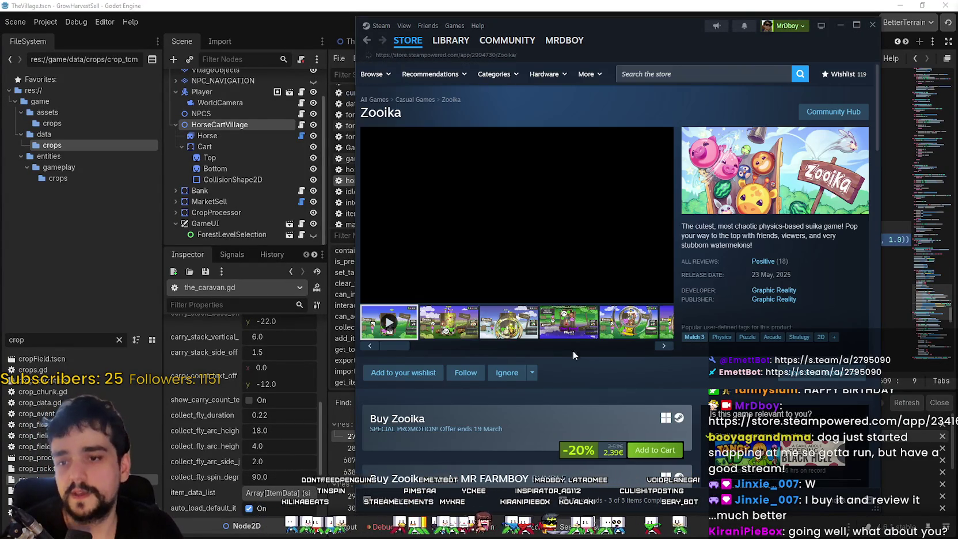
scroll(576, 323, down, 2)
right_click(584, 306)
click(607, 362)
scroll(593, 334, up, 2)
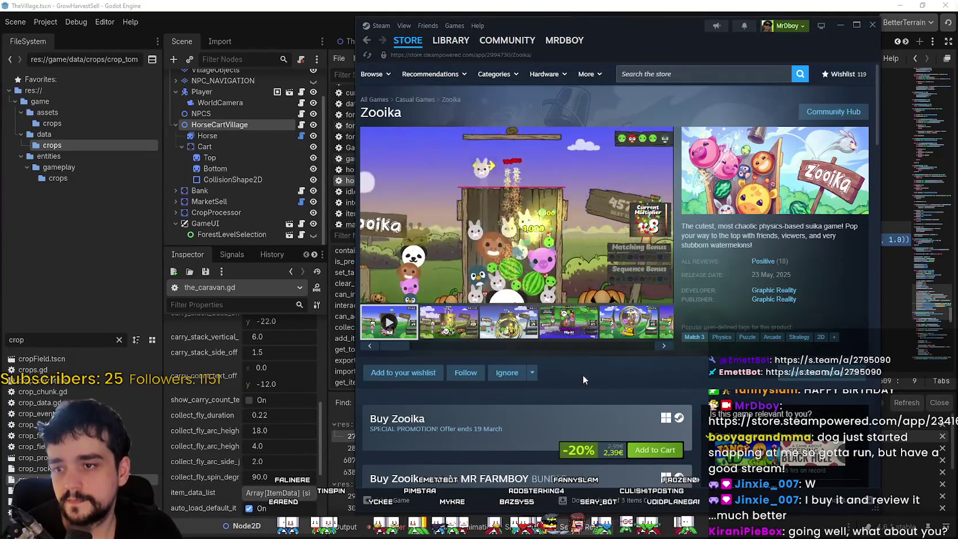
right_click(584, 366)
click(589, 397)
scroll(589, 397, down, 2)
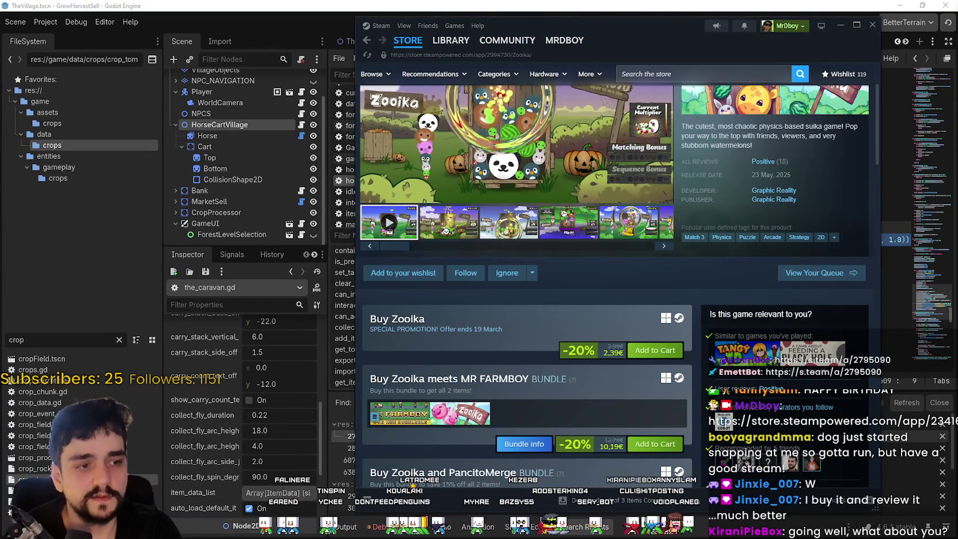
scroll(605, 281, up, 2)
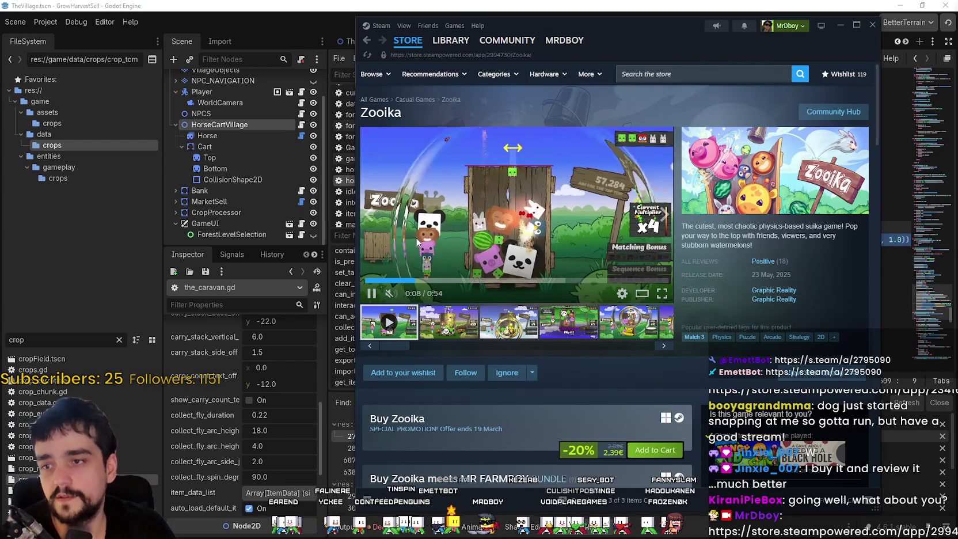
Step: Return to MR FARMBOY, view the market inventory screenshot, and minimize Steam
click(365, 42)
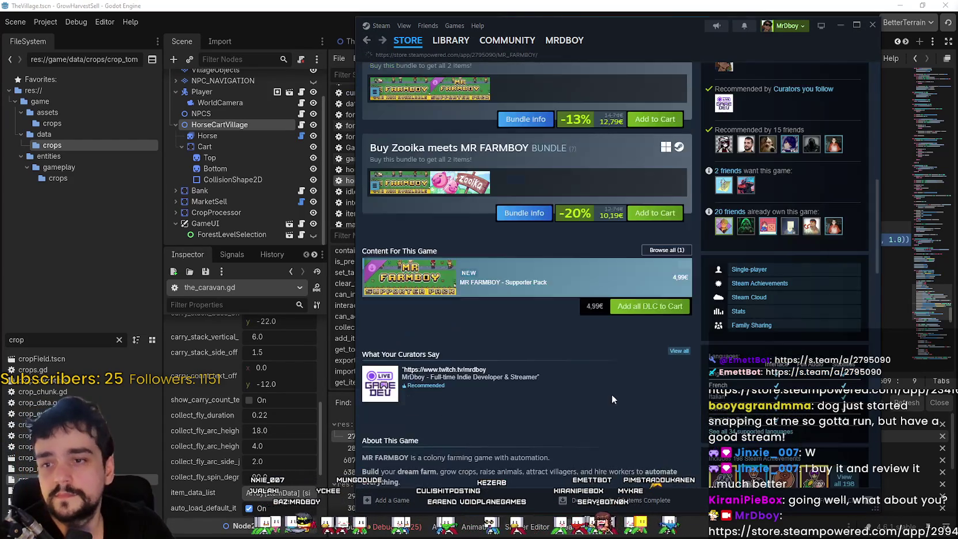
scroll(610, 392, up, 10)
scroll(569, 371, up, 1)
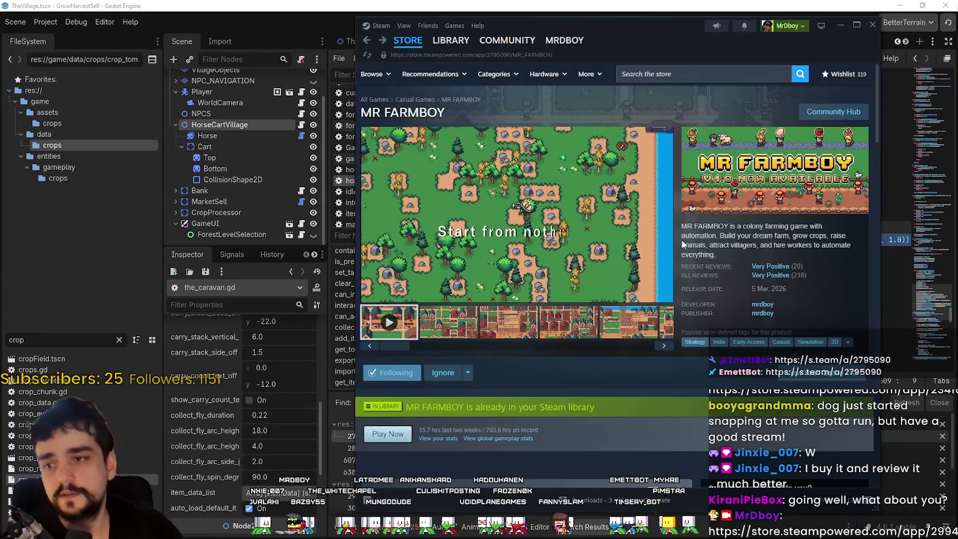
click(460, 324)
click(627, 322)
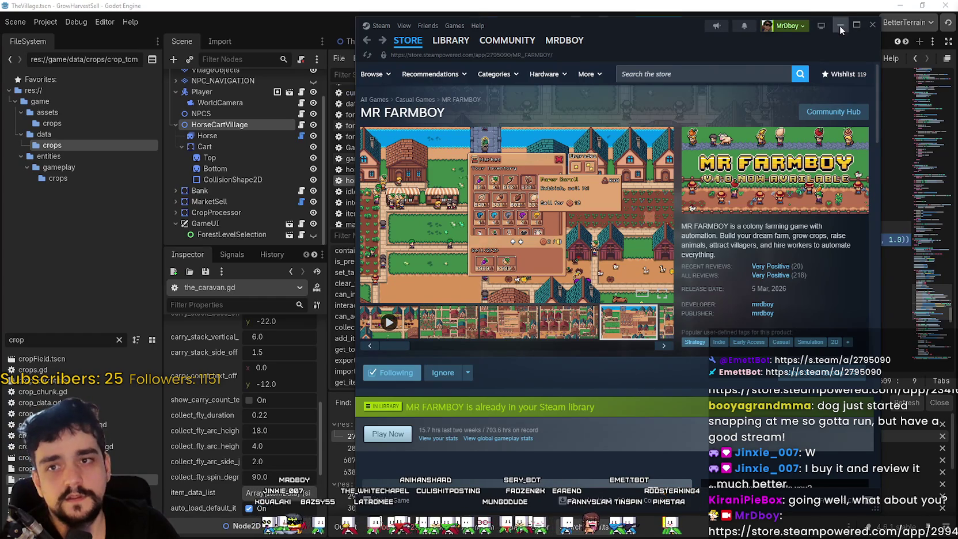
click(841, 27)
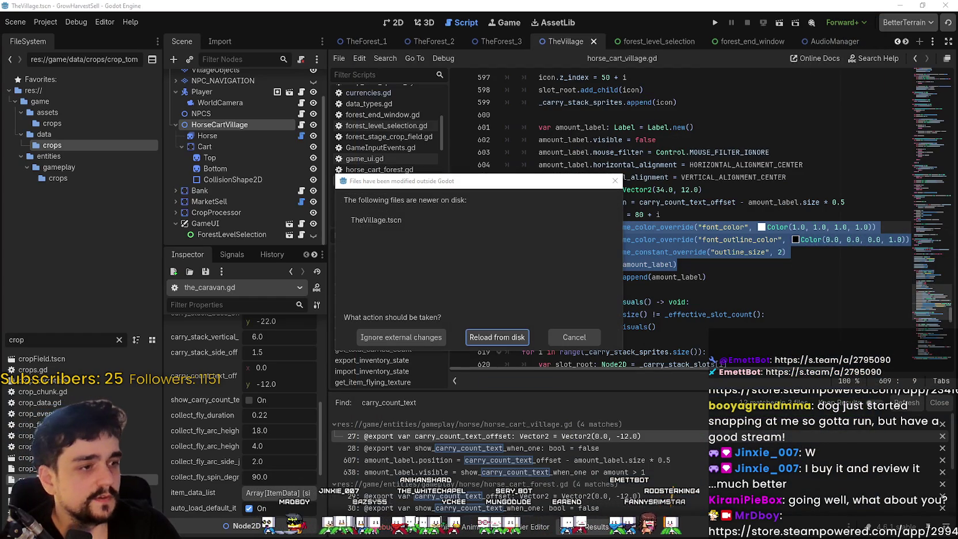
Step: Reload the externally modified TheVillage scene from disk and run the game
click(484, 339)
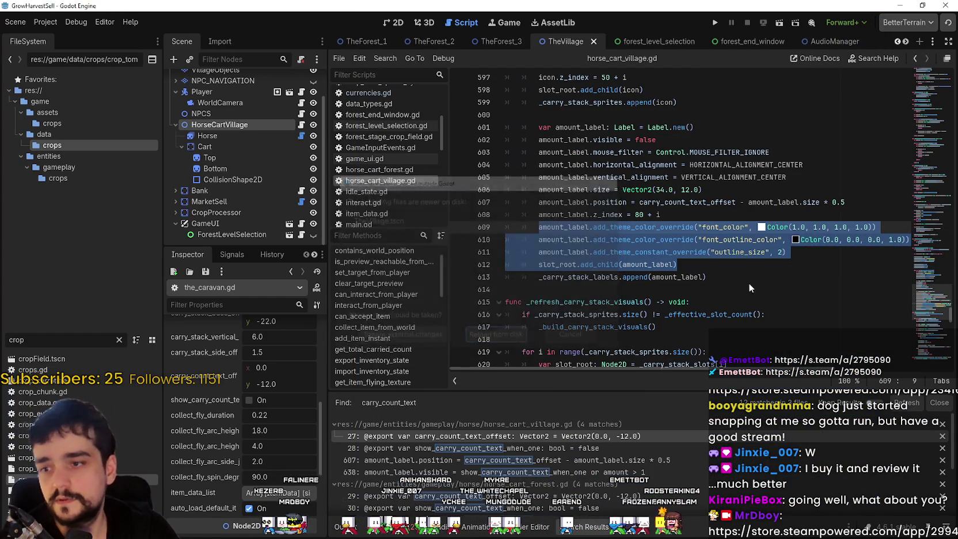
click(511, 337)
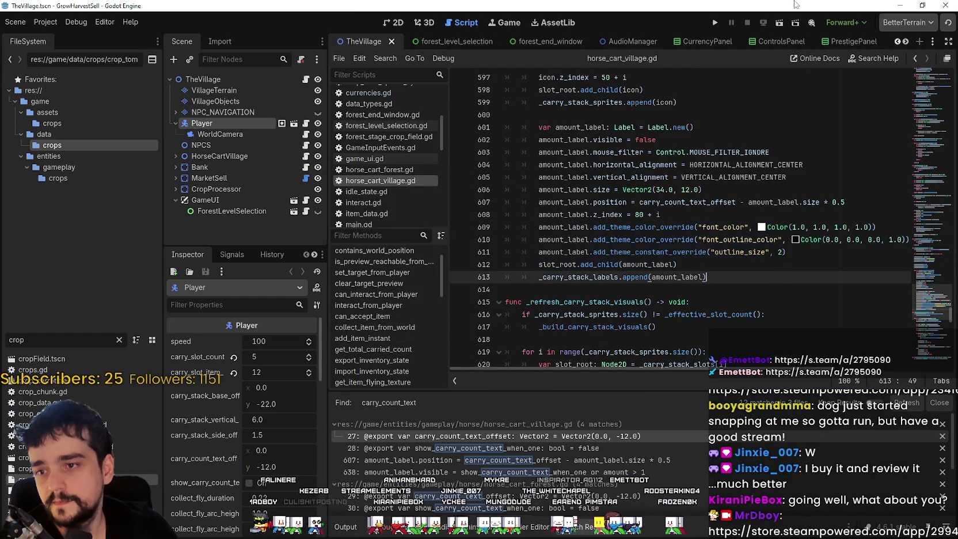
click(715, 23)
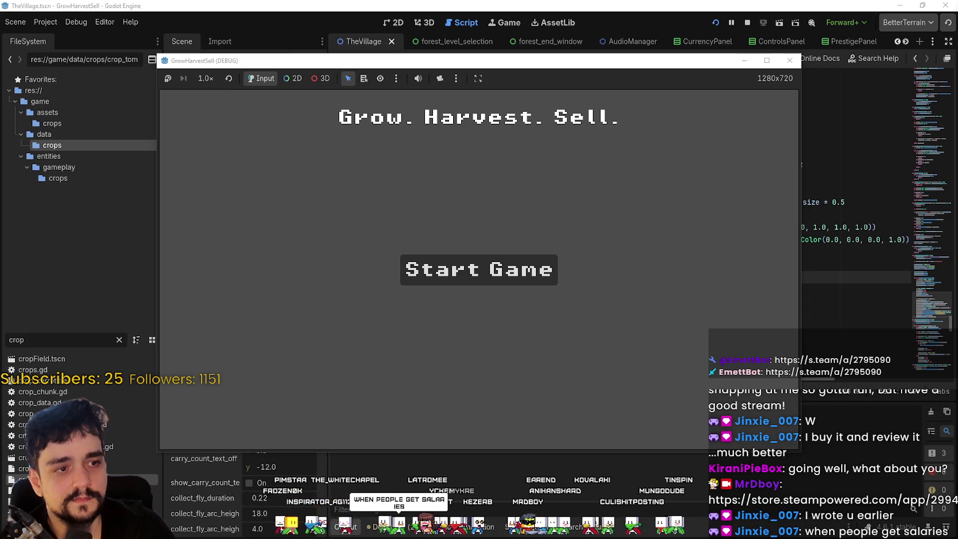
Step: Start a new game from the title screen, then stop the run with F8
click(477, 269)
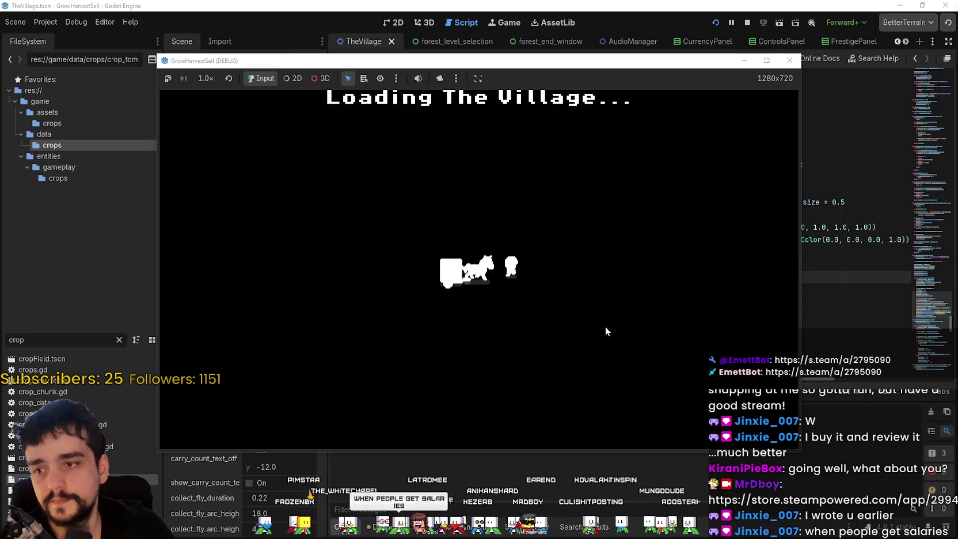
key(F8)
click(829, 252)
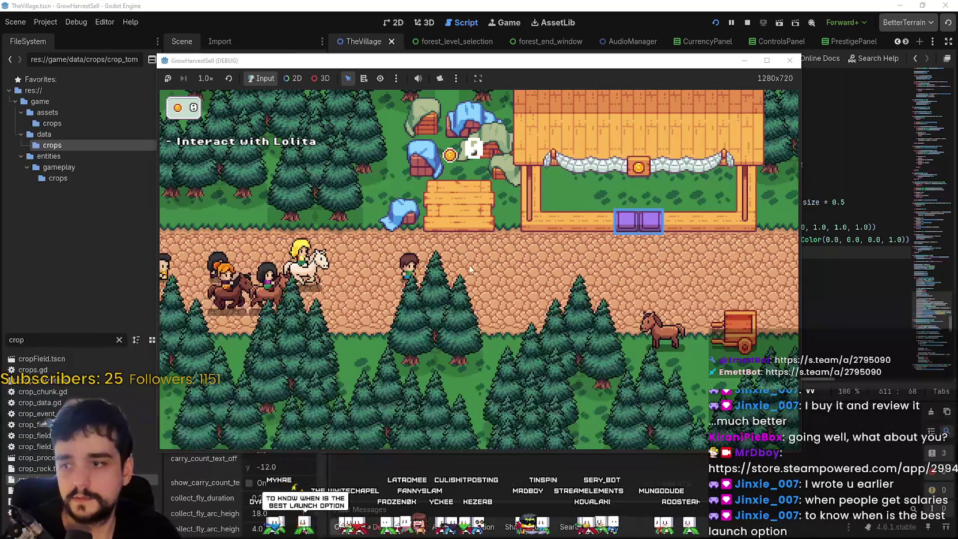
key(F8)
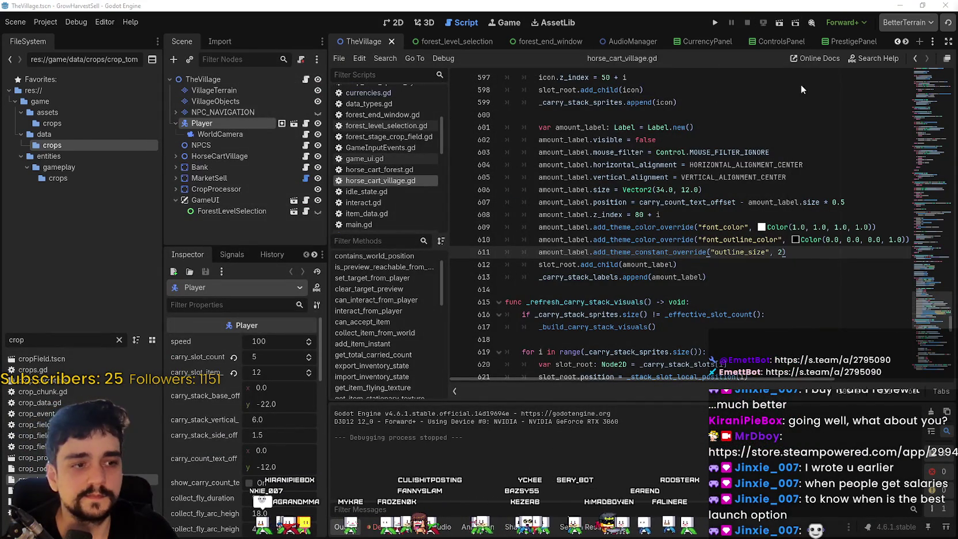
Step: Relaunch the game, move its window up-right, start a new game, then stop it
click(715, 23)
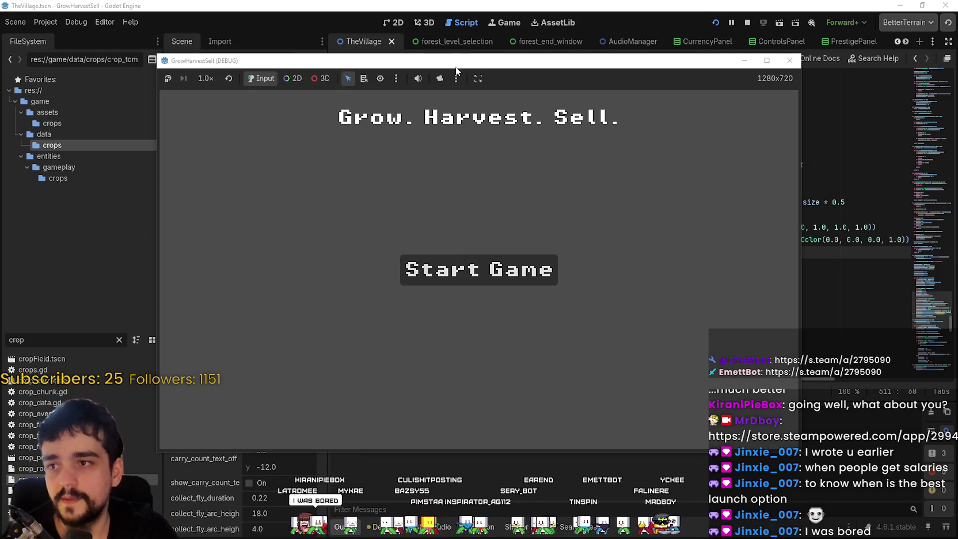
drag(454, 65, 531, 18)
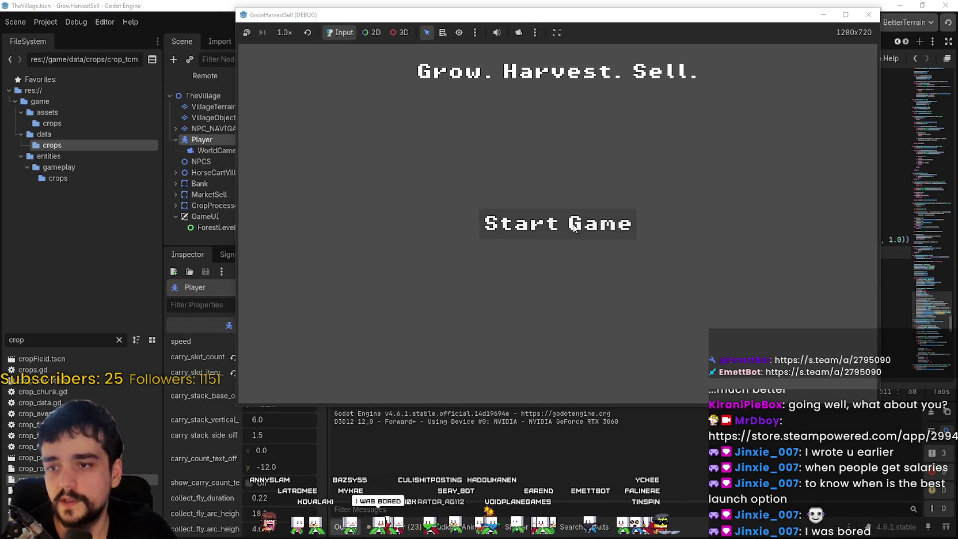
click(574, 227)
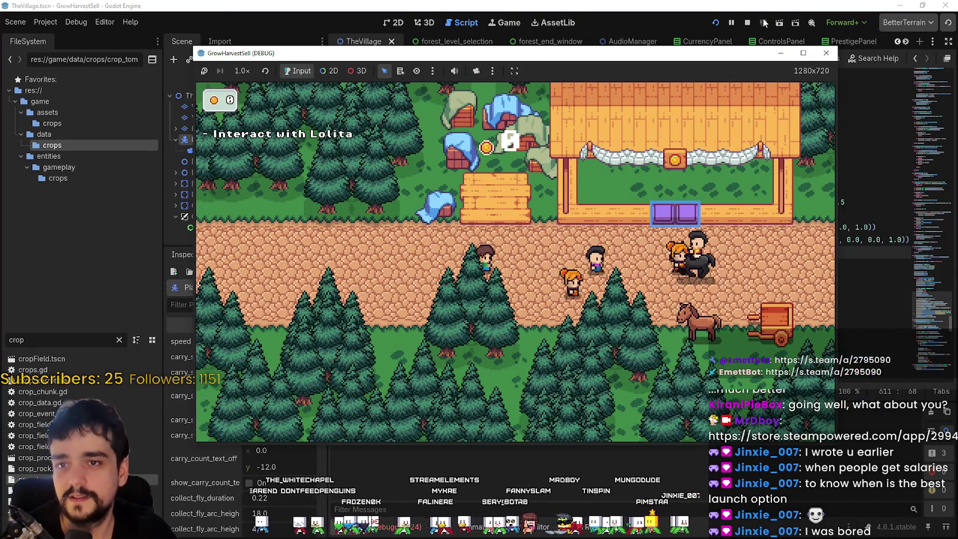
click(747, 22)
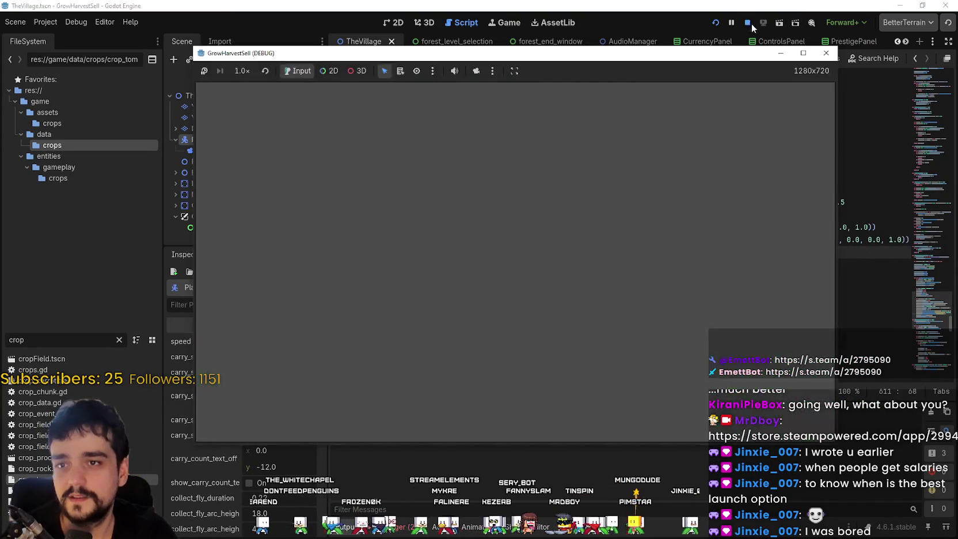
Step: Run the game again, start a new game, and maximize the game window
click(716, 22)
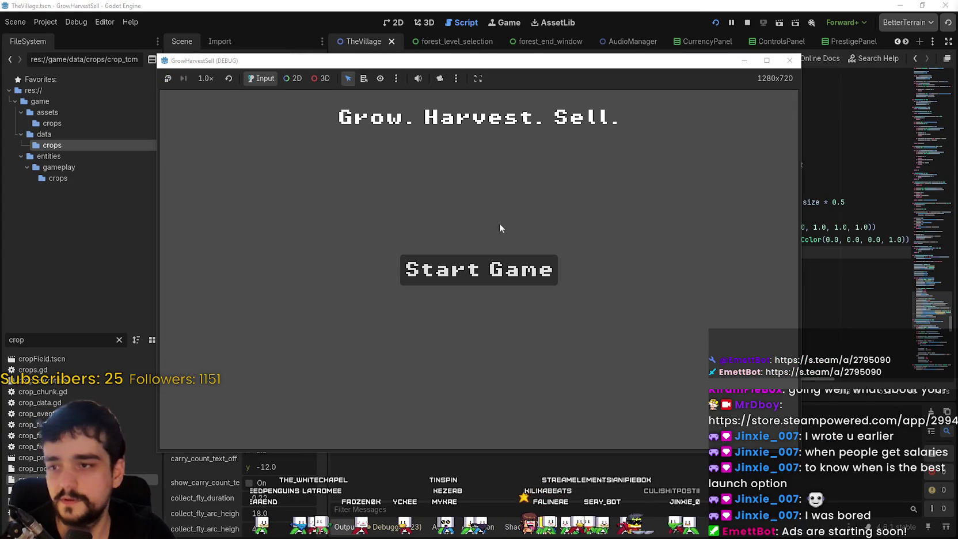
click(500, 260)
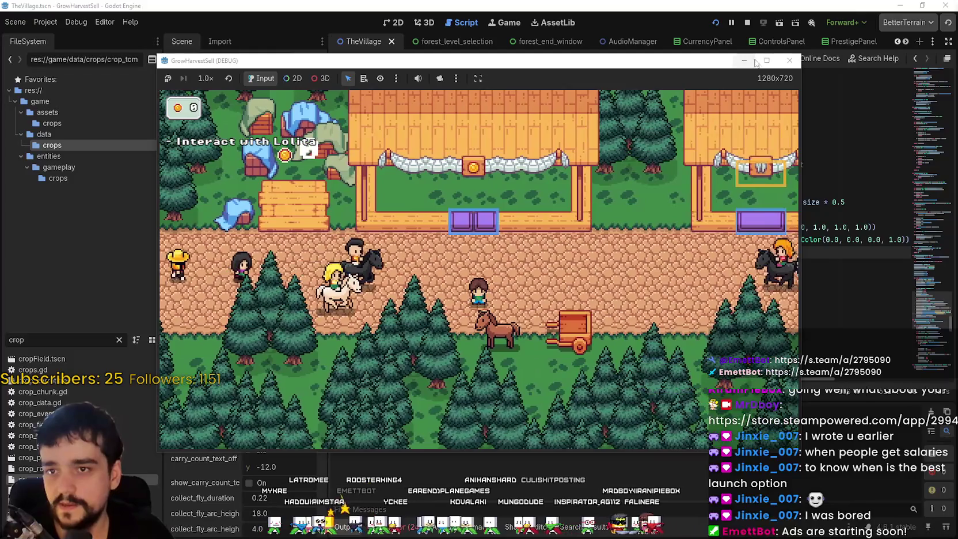
click(768, 59)
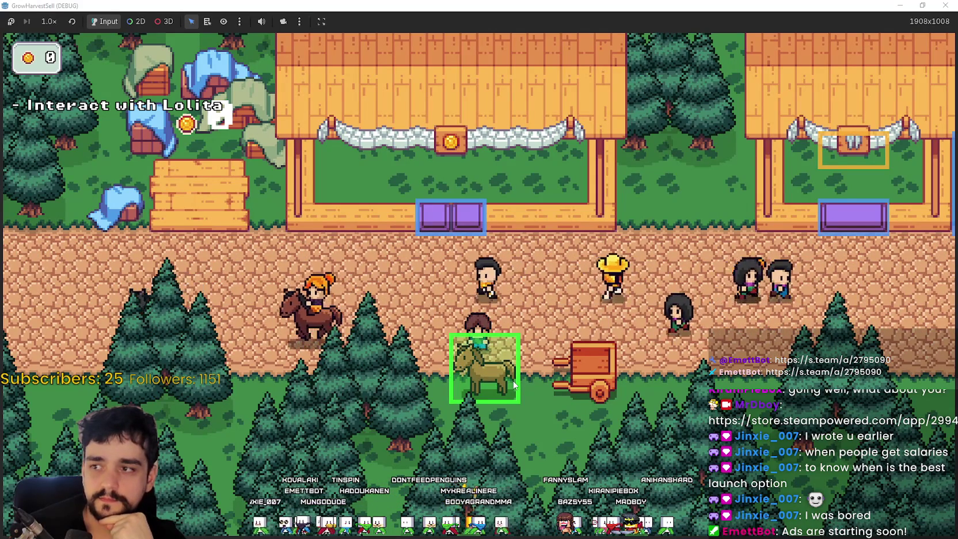
Step: Walk the player onto the horse and interact to open the Select a Stage dialog
key(Up)
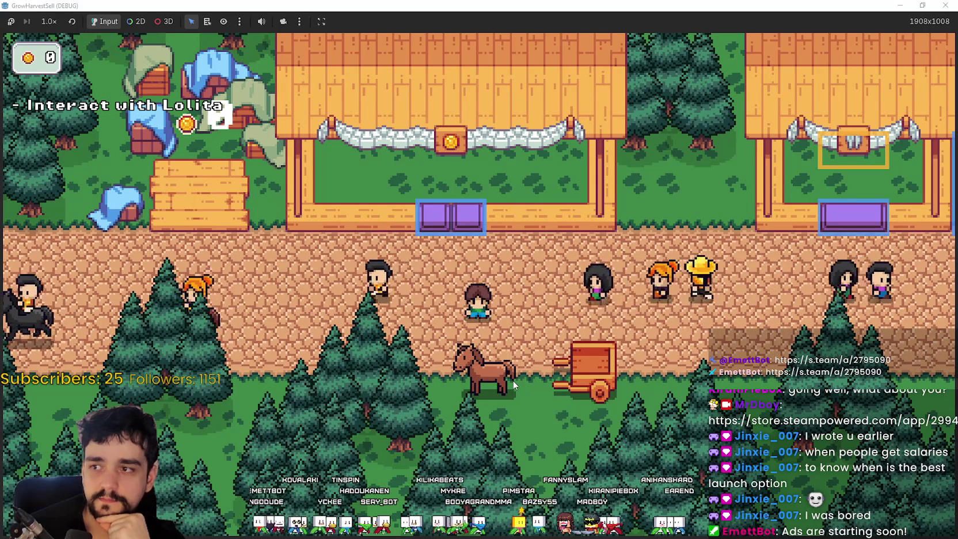
key(Down)
key(Up)
key(Down)
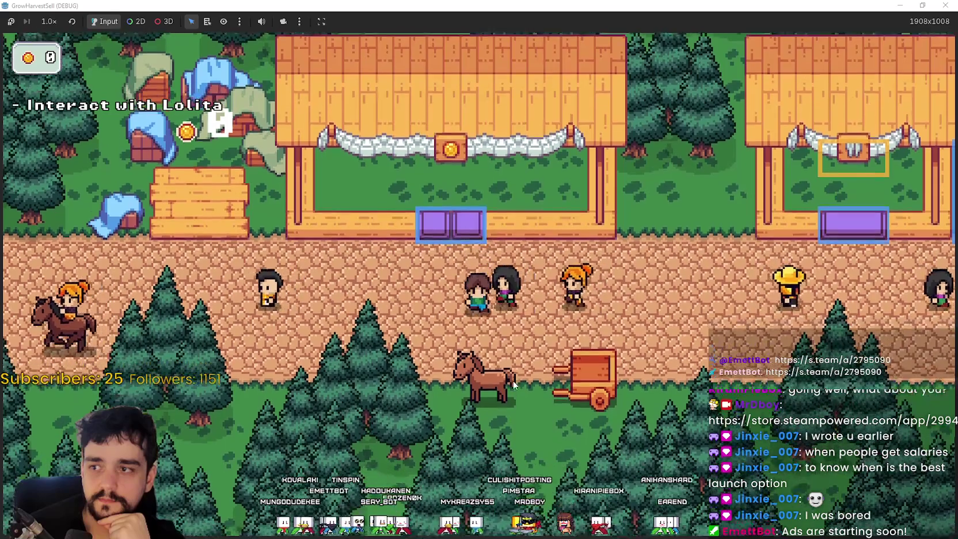
key(Up)
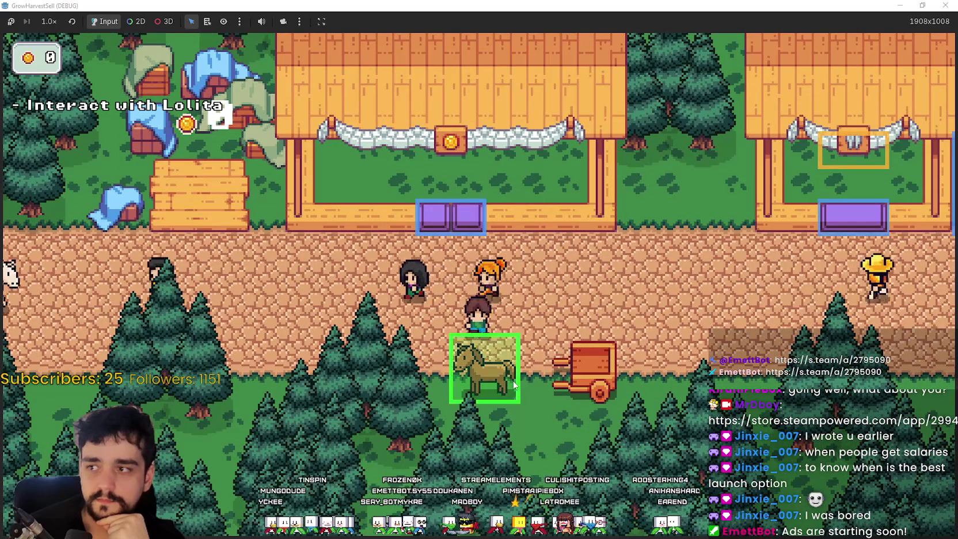
key(Down)
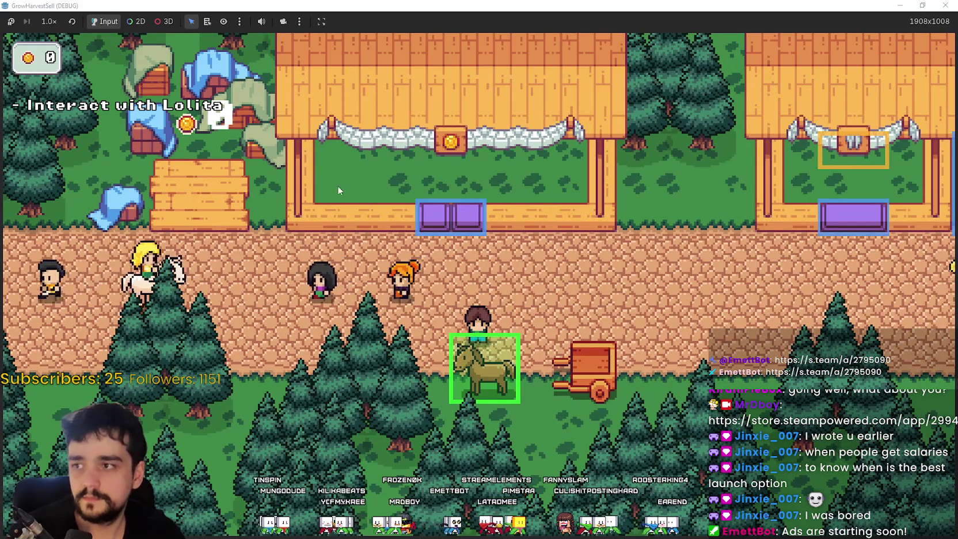
key(Up)
key(Down)
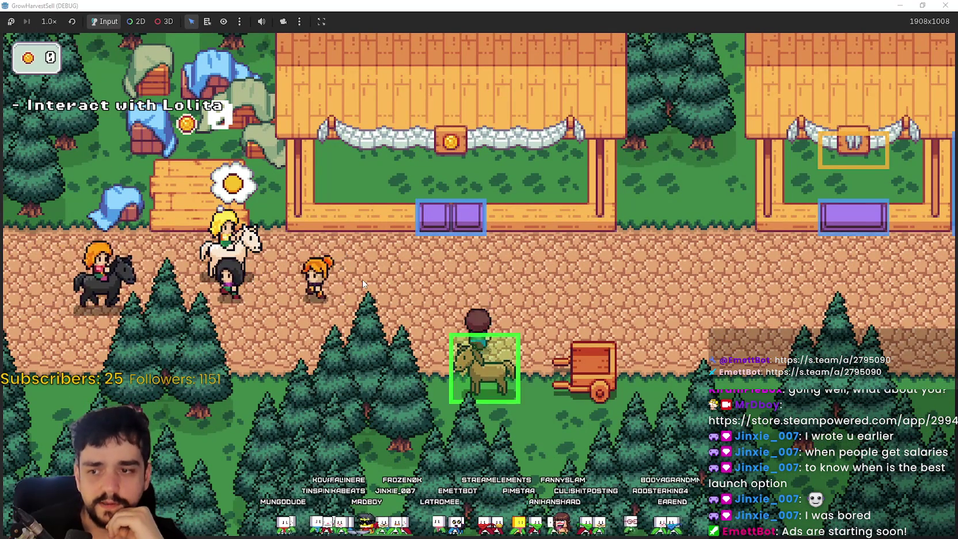
key(Up)
key(Left)
key(Right)
key(Down)
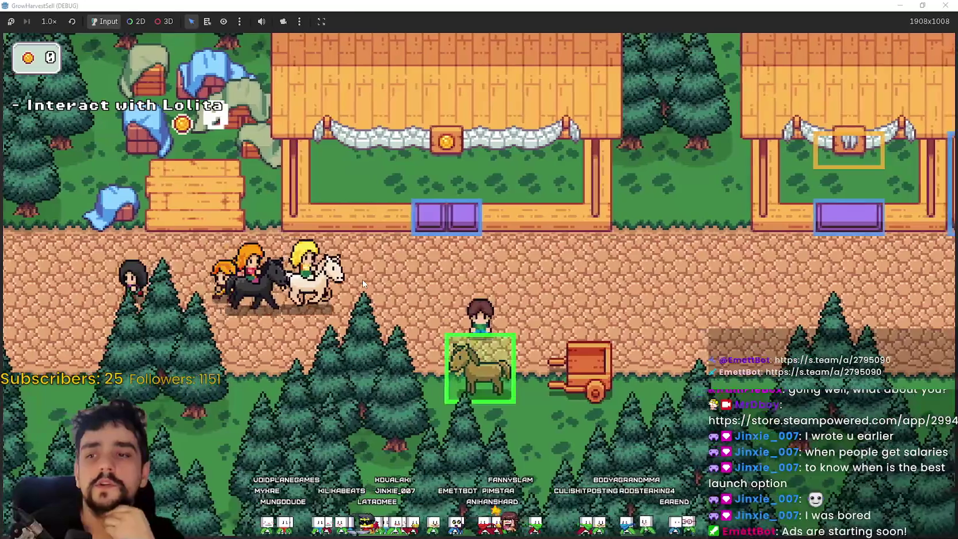
key(Up)
key(Down)
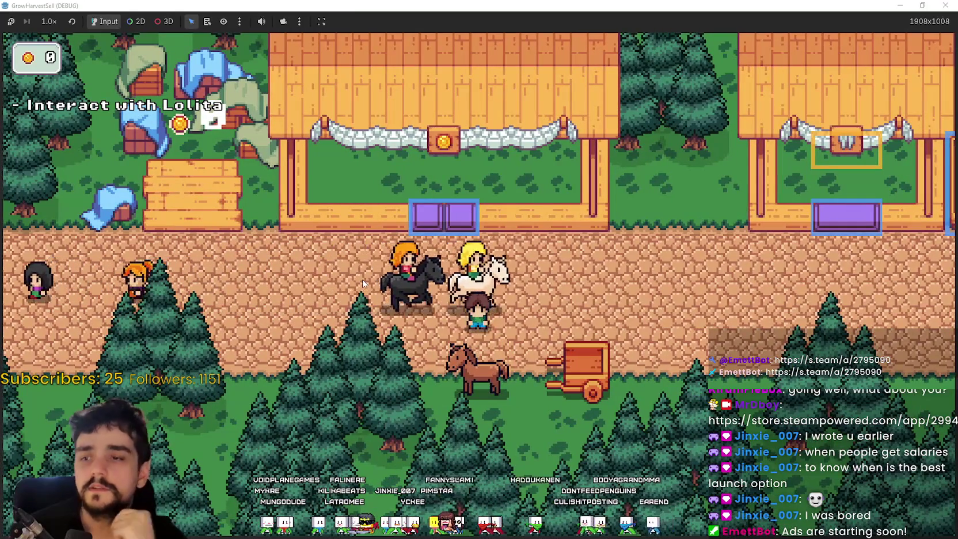
key(e)
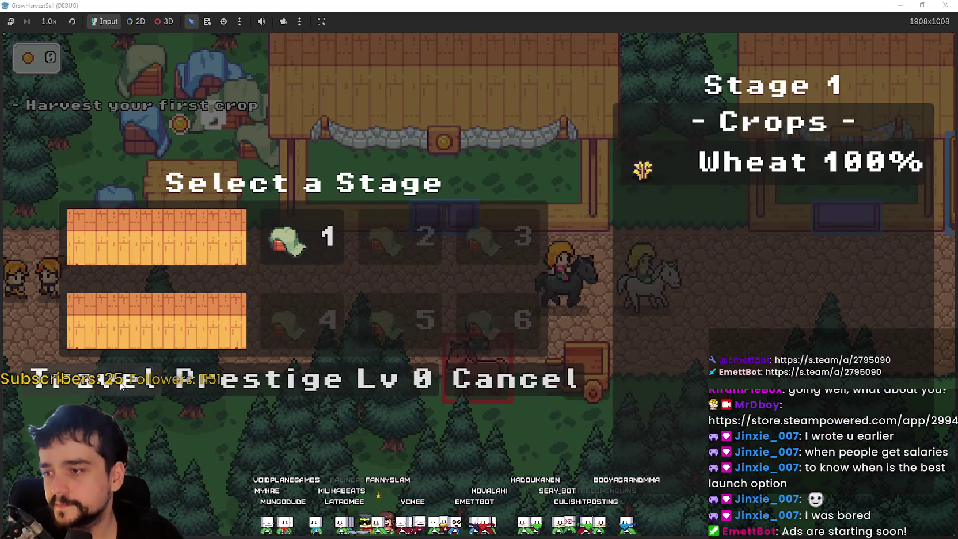
Step: Travel to the Stage 1 forest and start walking around the field
click(135, 372)
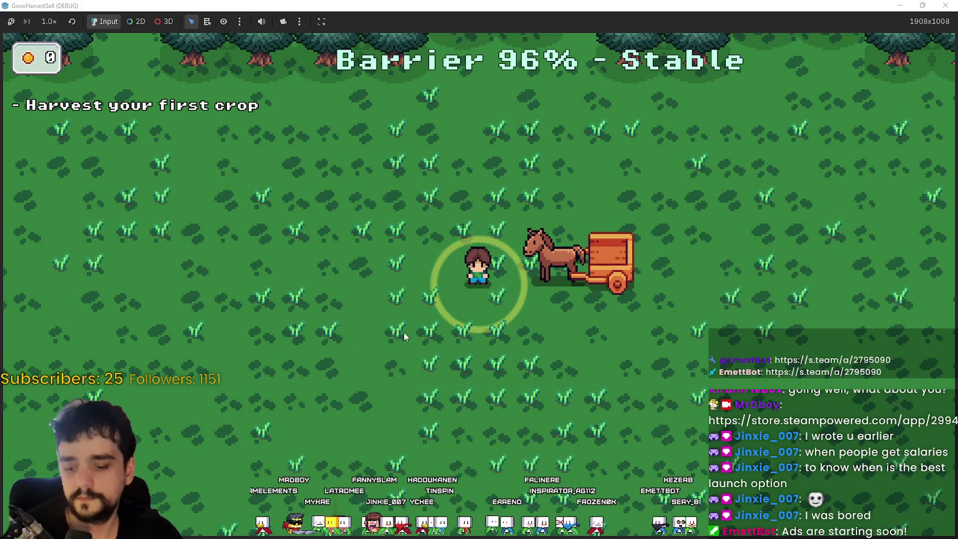
key(a)
key(s)
key(d)
key(d)
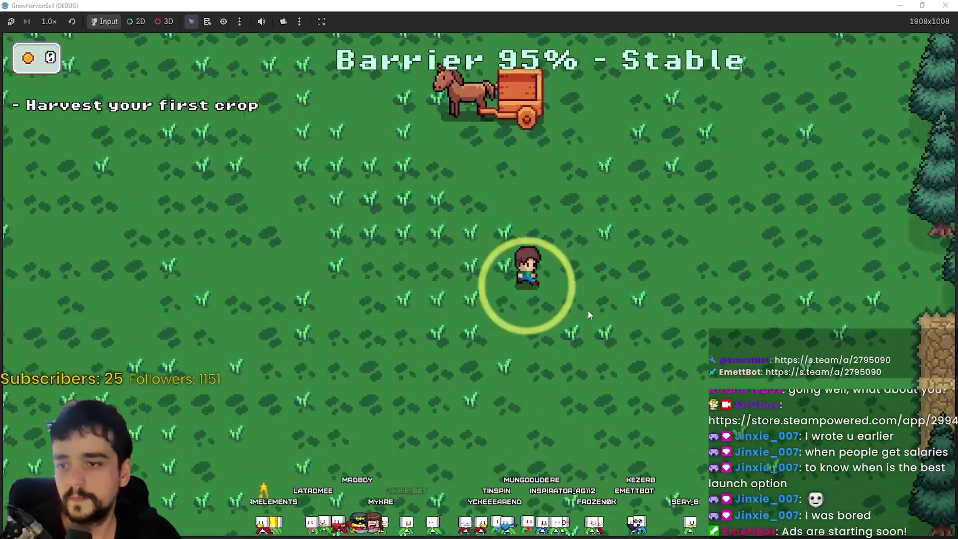
key(s)
key(a)
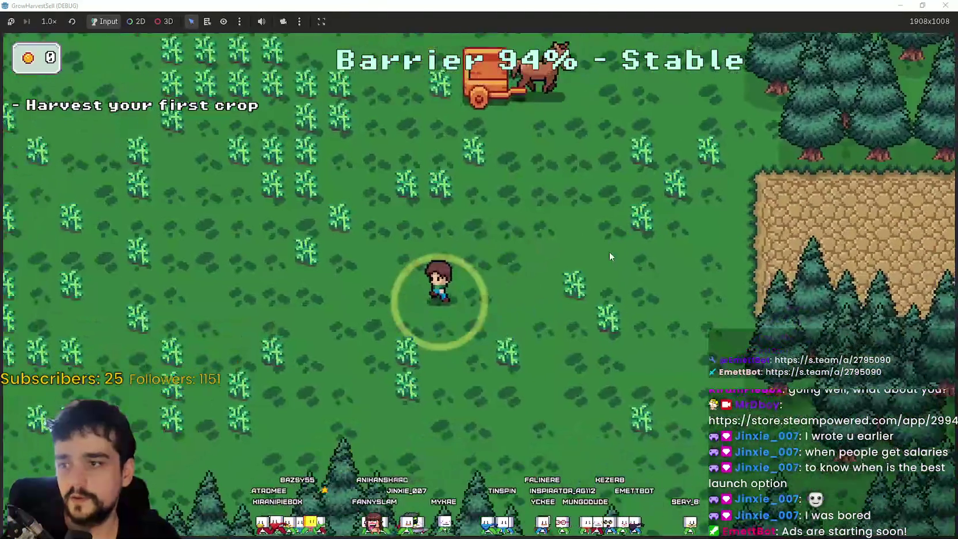
key(w)
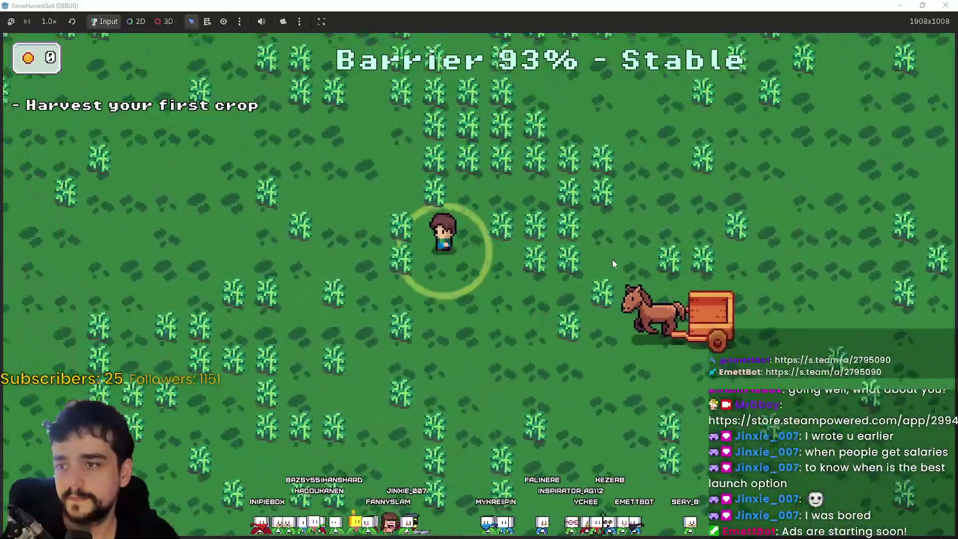
key(d)
key(s)
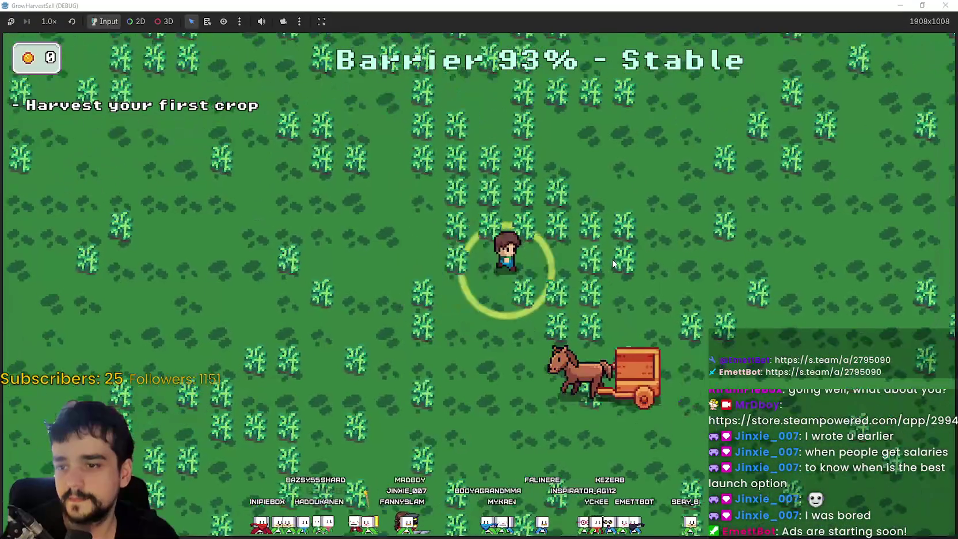
Step: Keep roaming the field with WASD until the crops ripen to orange
key(s)
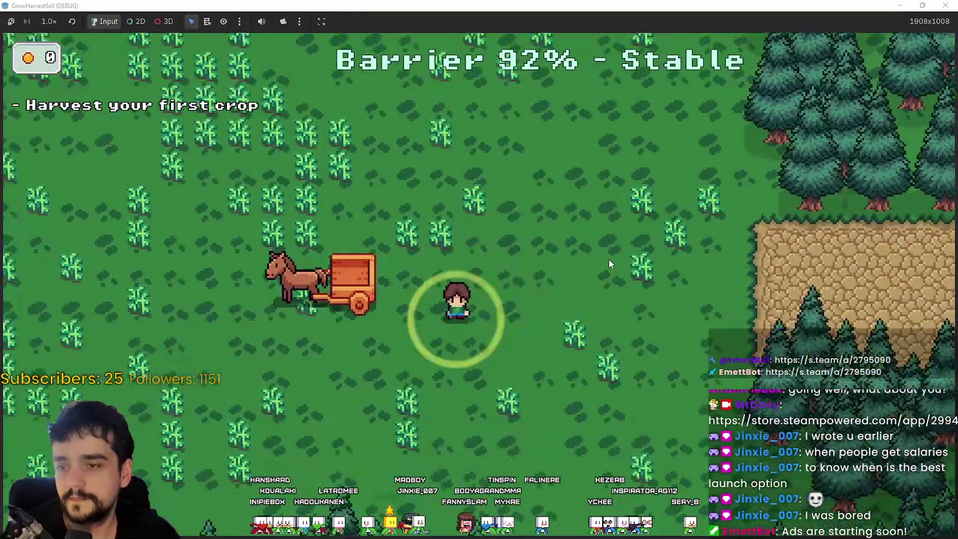
key(a)
key(w)
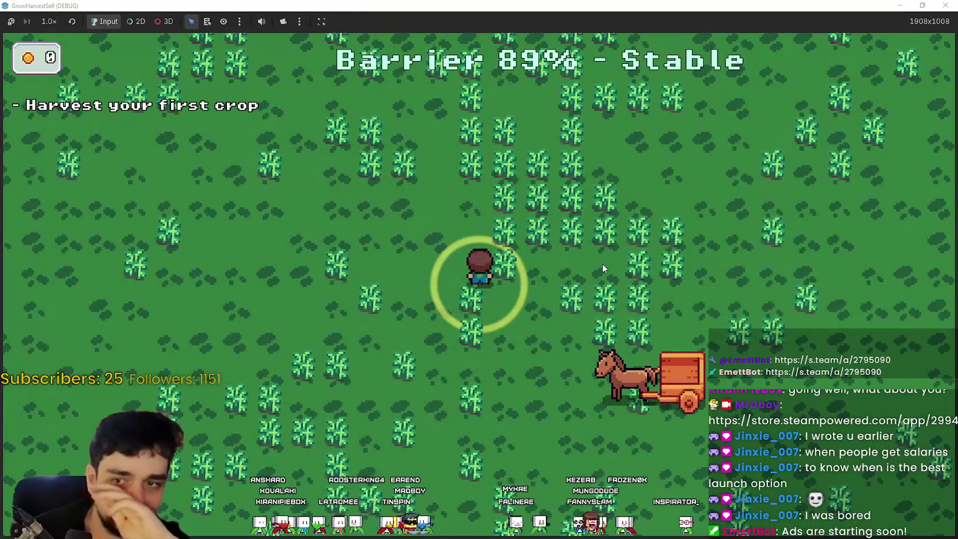
key(a)
key(w)
key(s)
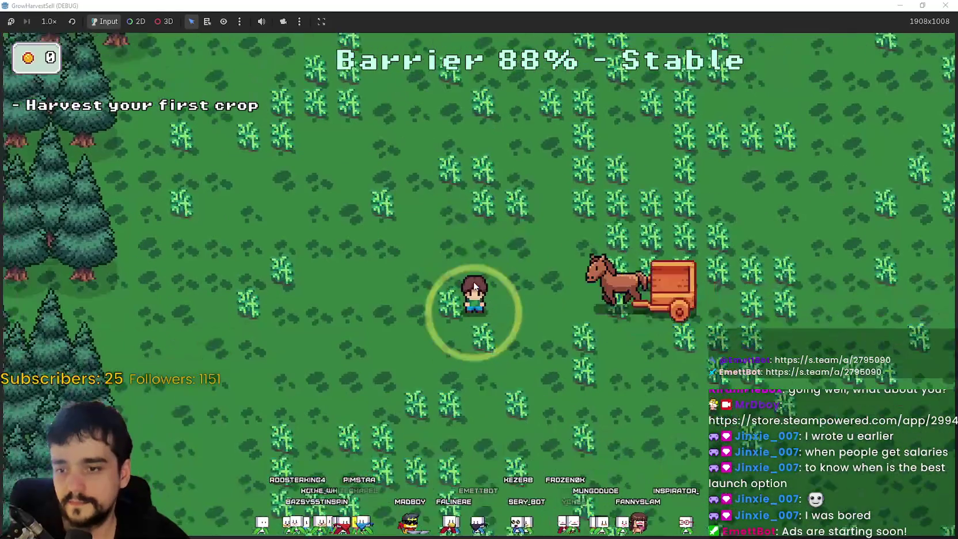
key(d)
key(d)
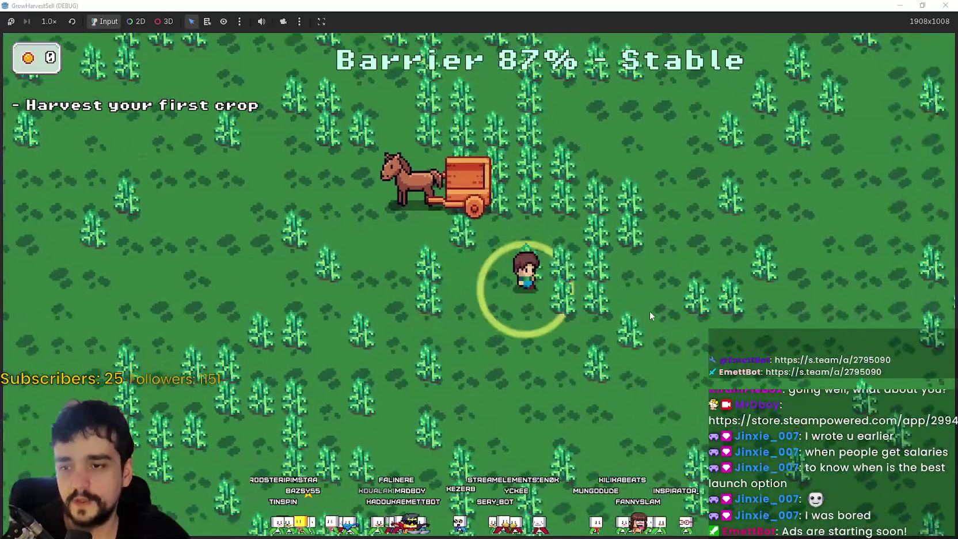
key(s)
key(a)
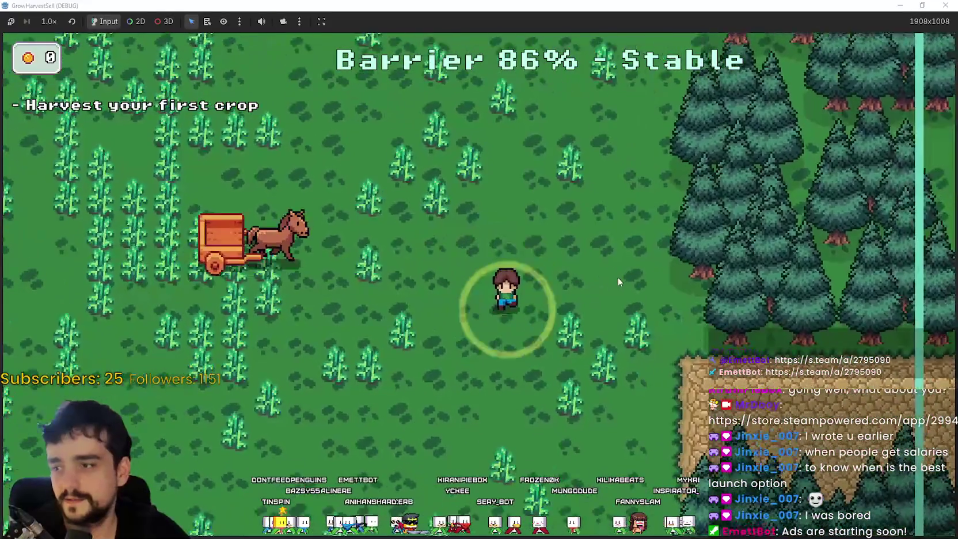
key(a)
key(w)
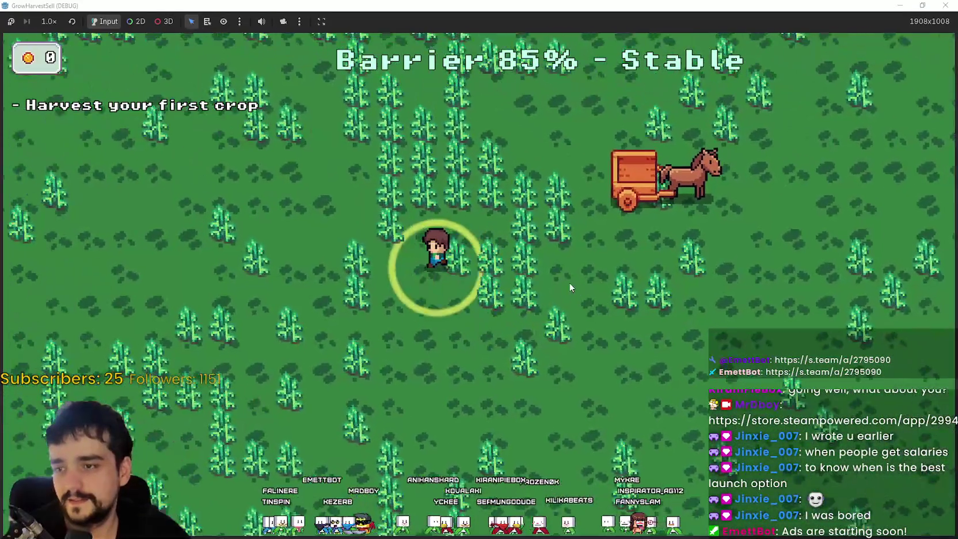
key(a)
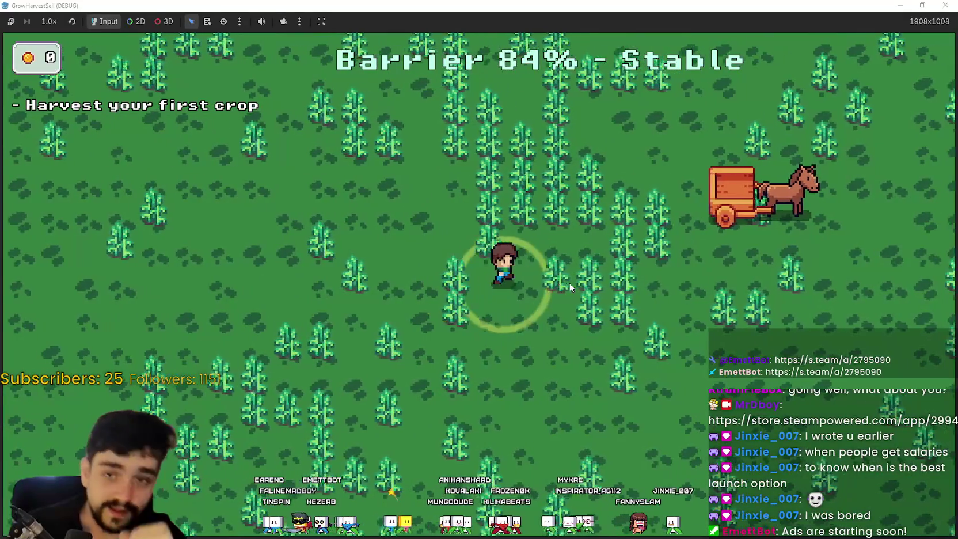
key(s)
key(d)
key(a)
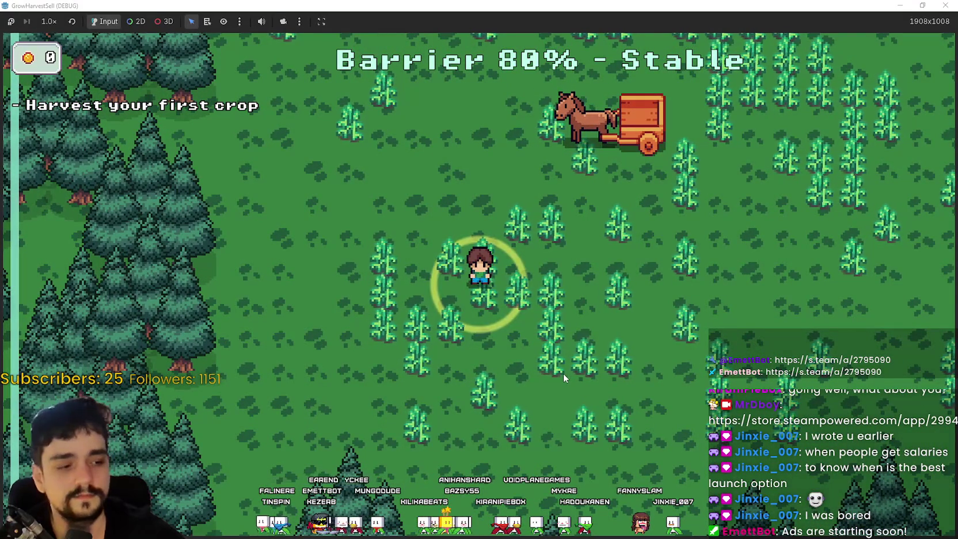
Step: Move beside ripe crops and harvest the first patches into the horse cart
key(d)
key(d)
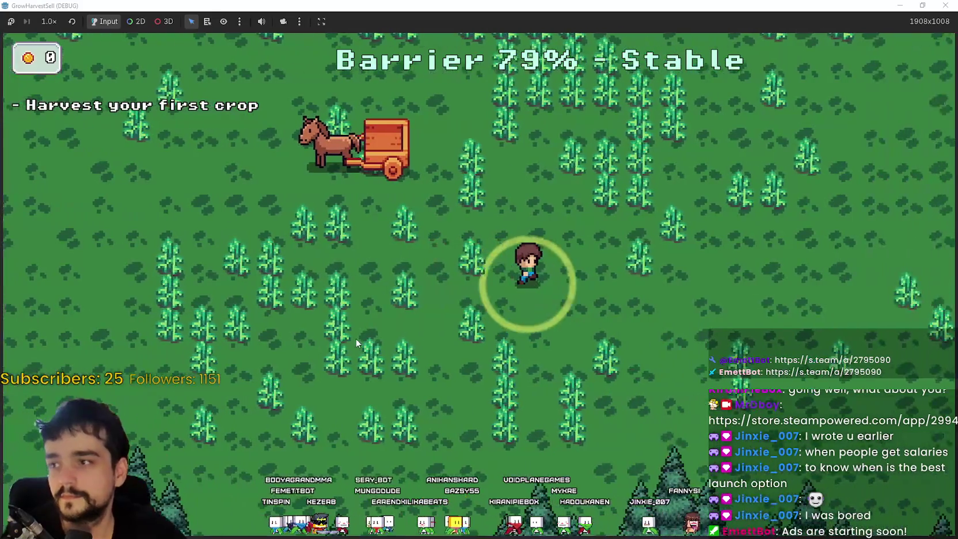
key(w)
key(w)
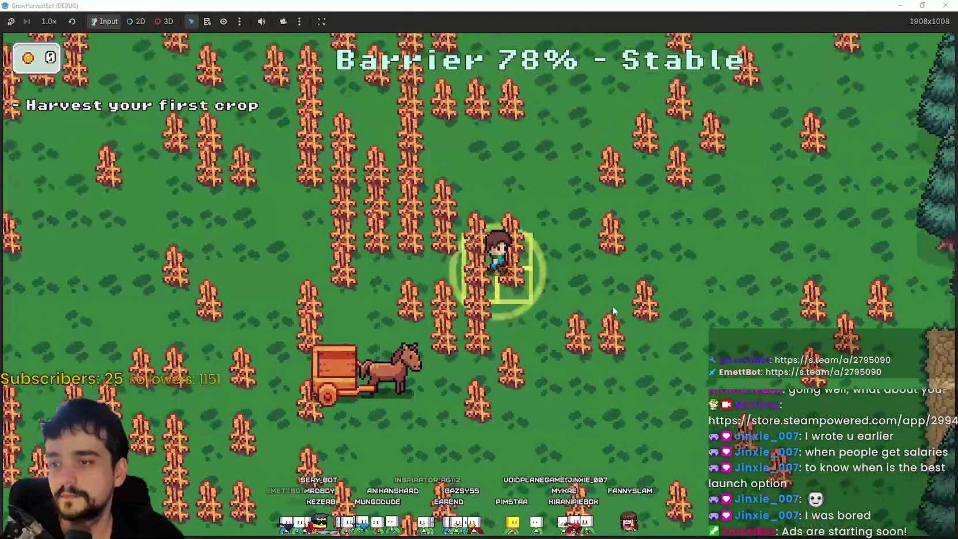
key(s)
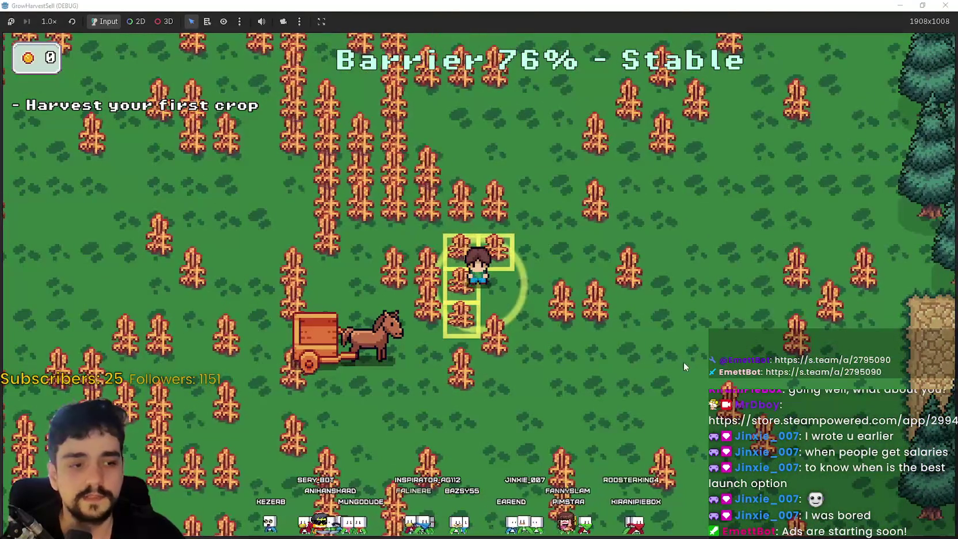
key(e)
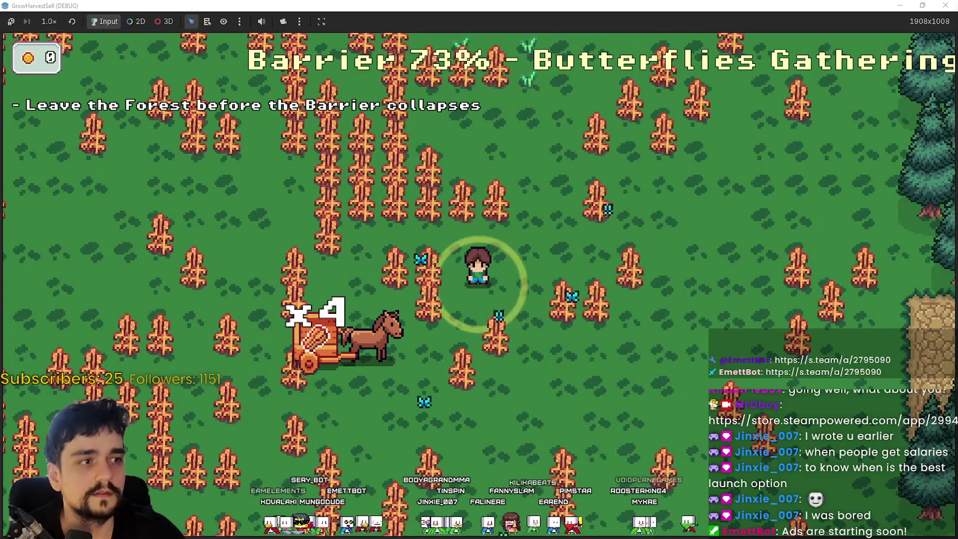
key(a)
key(w)
key(e)
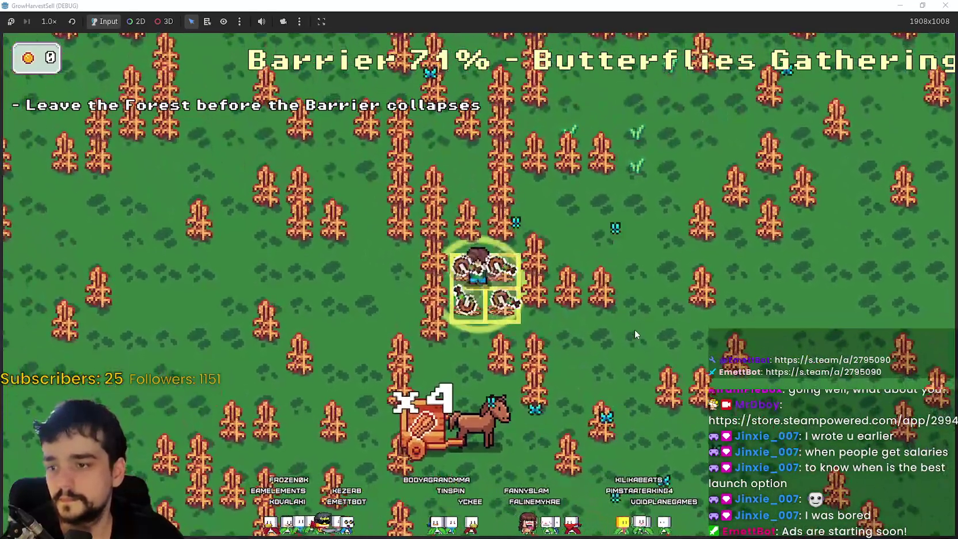
key(e)
key(w)
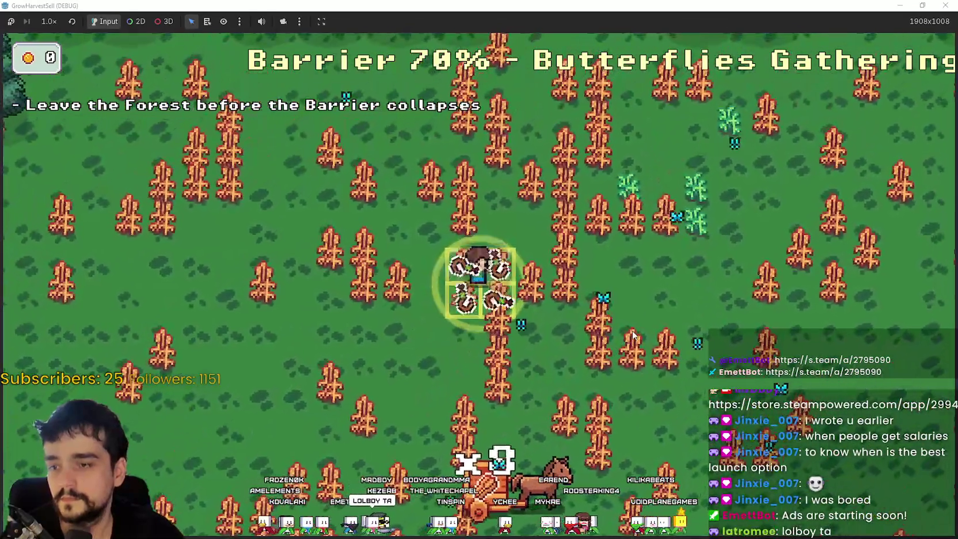
key(e)
Step: Harvest more patches until the cart reaches x120, then hide the game window
key(s)
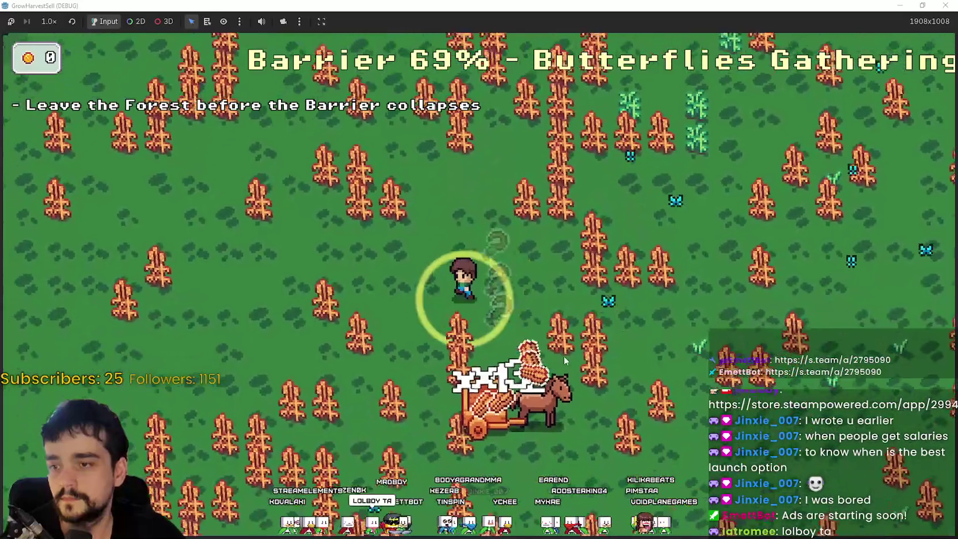
key(a)
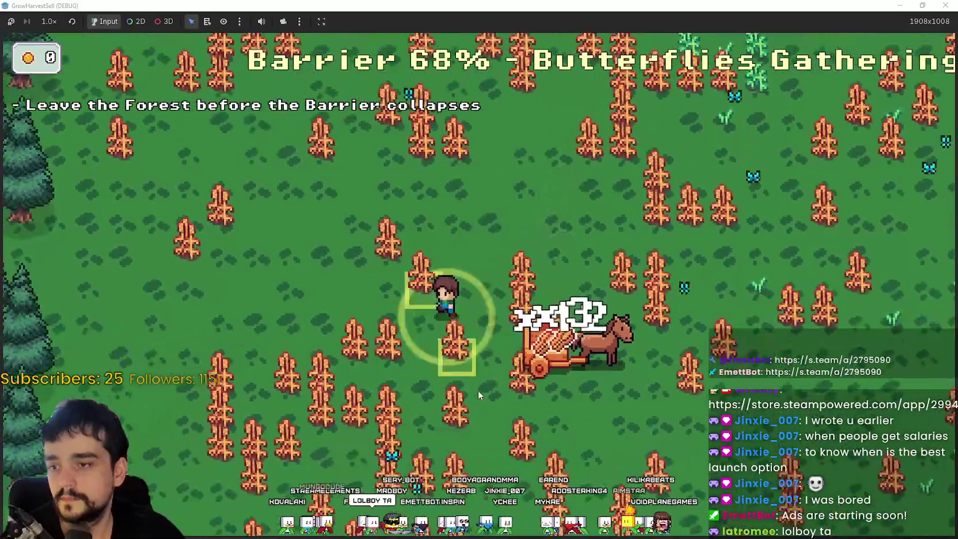
key(e)
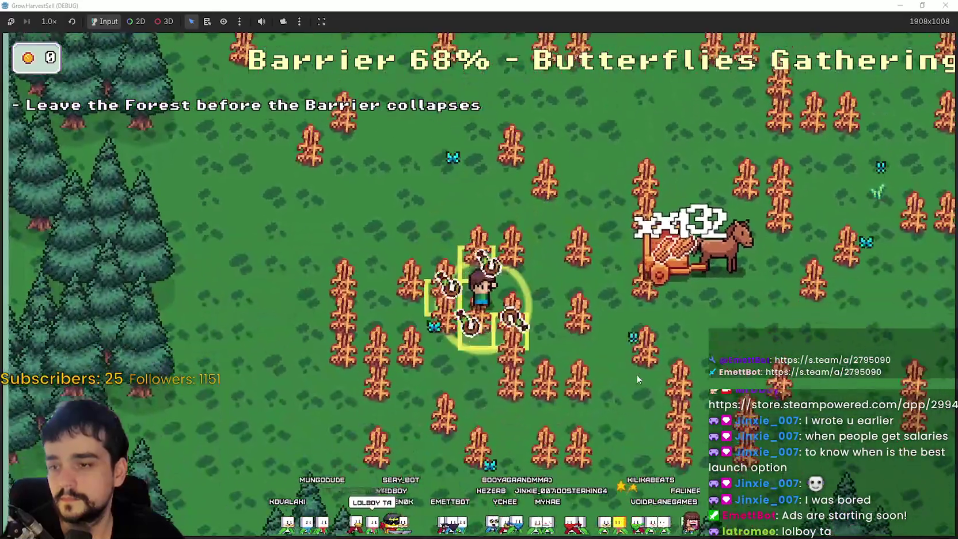
key(s)
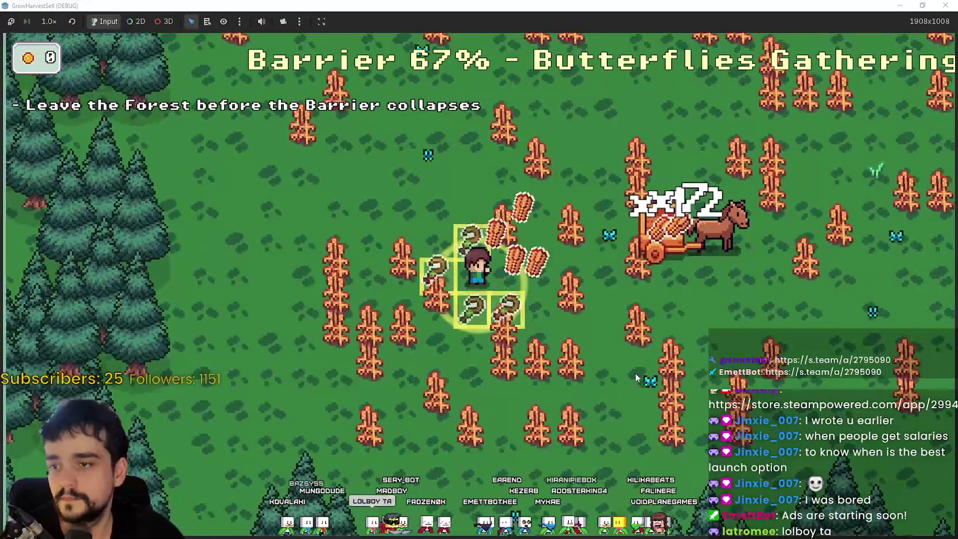
key(d)
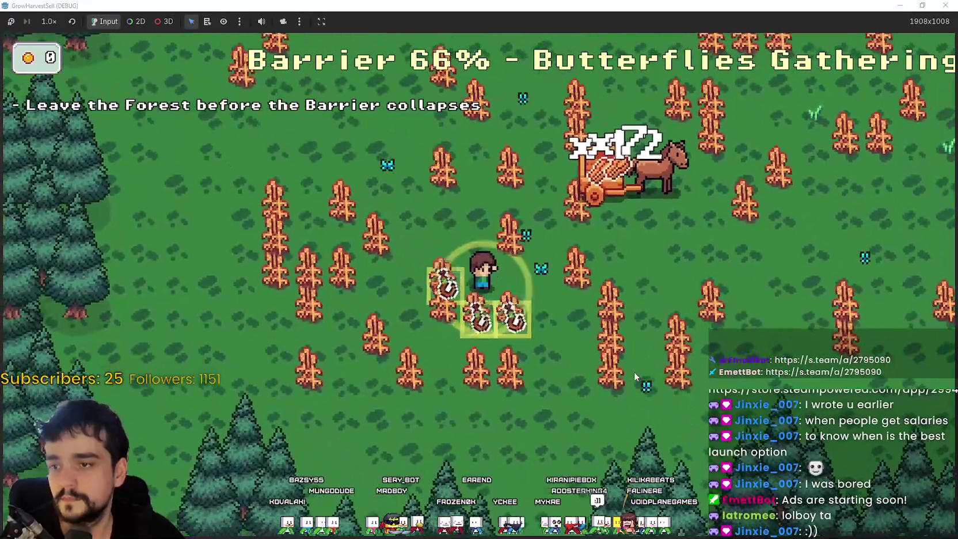
key(e)
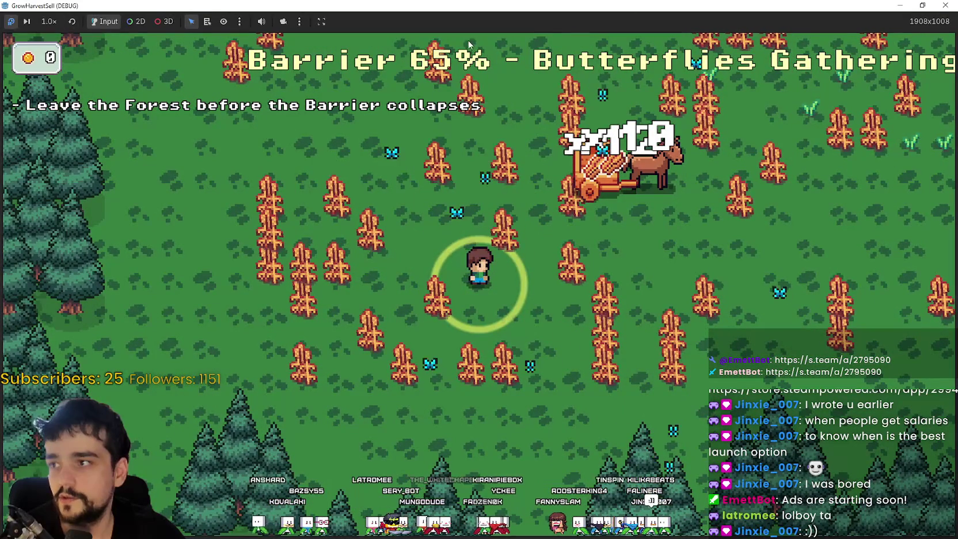
click(892, 6)
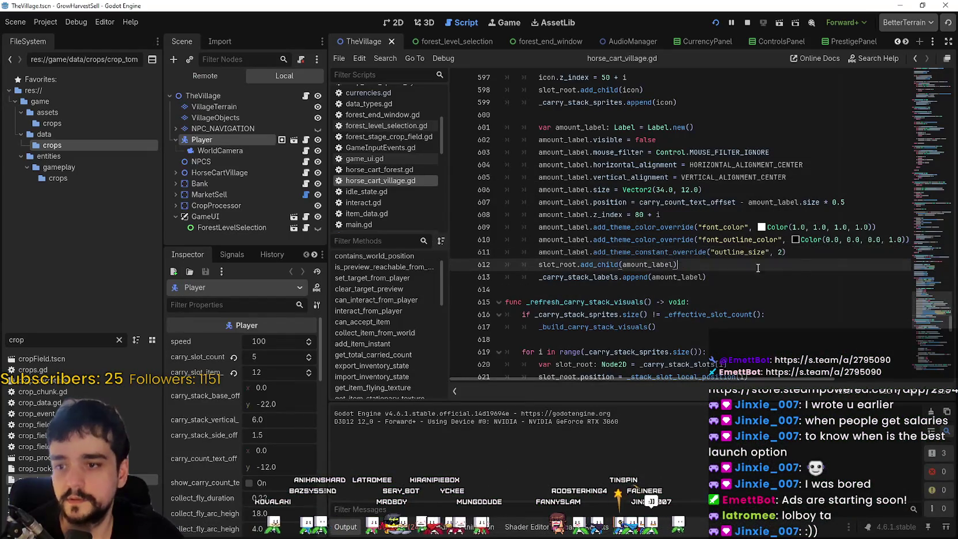